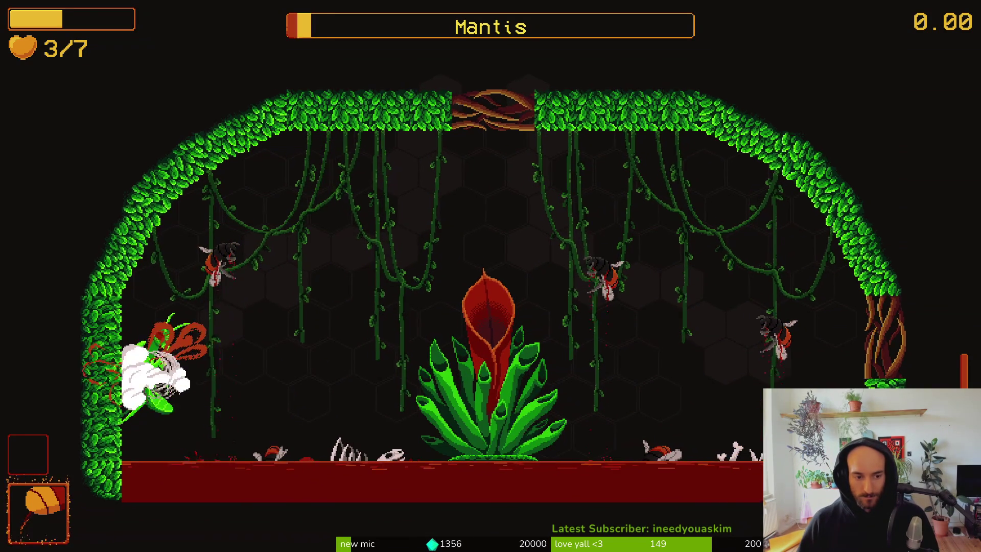
Step: Pause and resume, dash the bee into the plant, then load the mantis room from debug select
key("Escape")
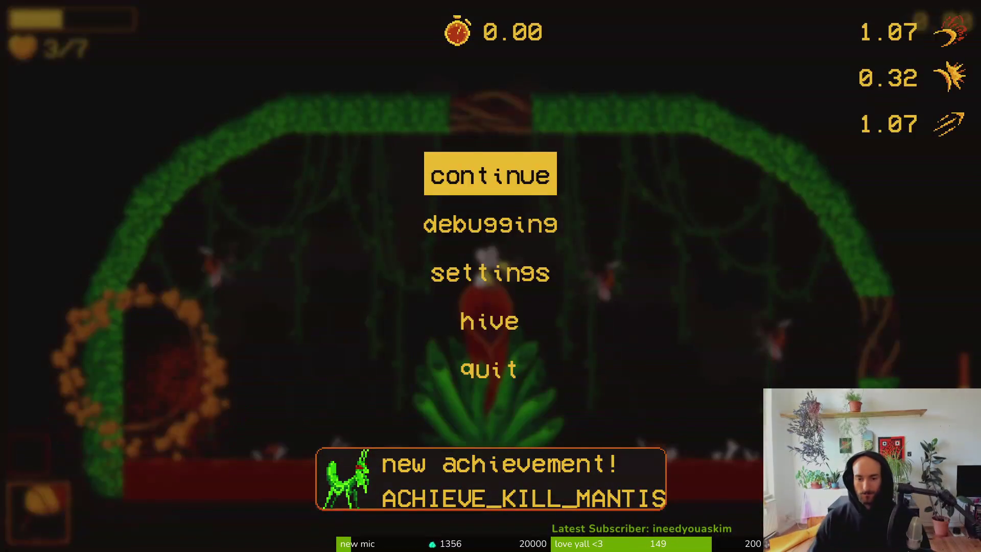
key("Escape")
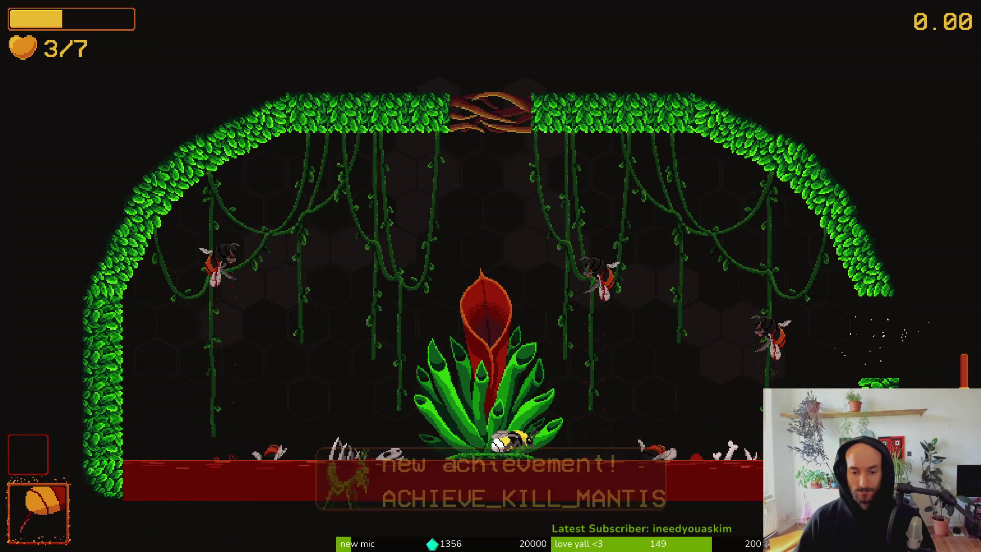
key("w")
key("d")
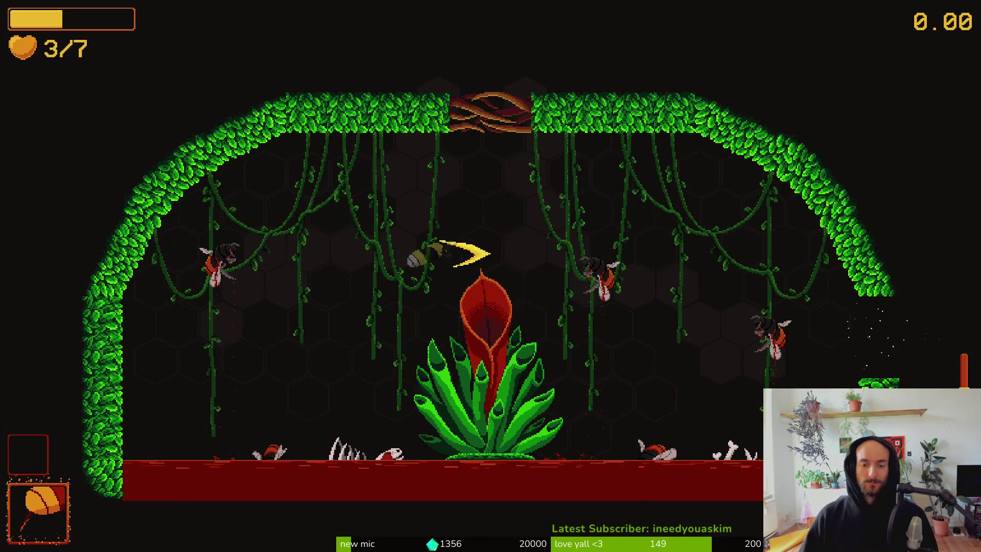
key("s")
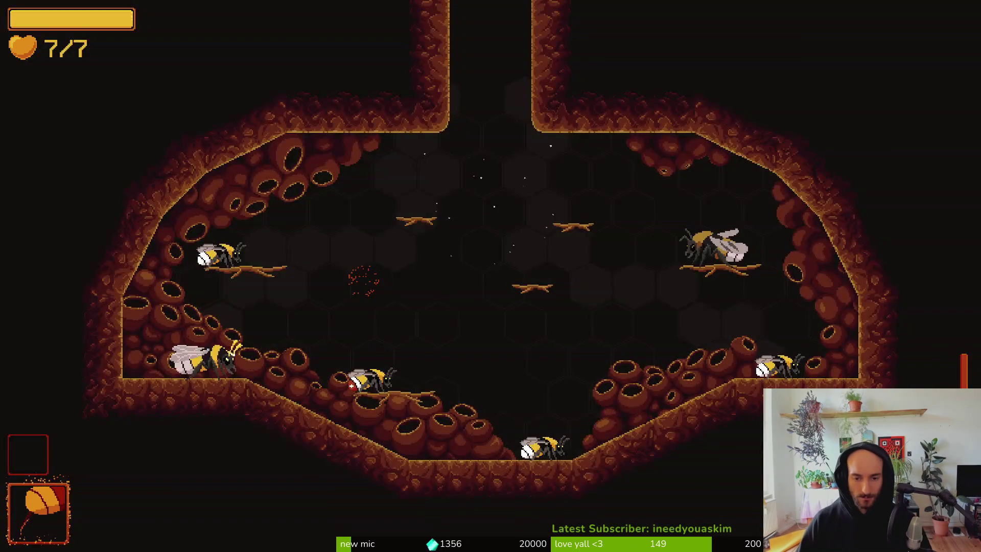
key("F1")
key("Return")
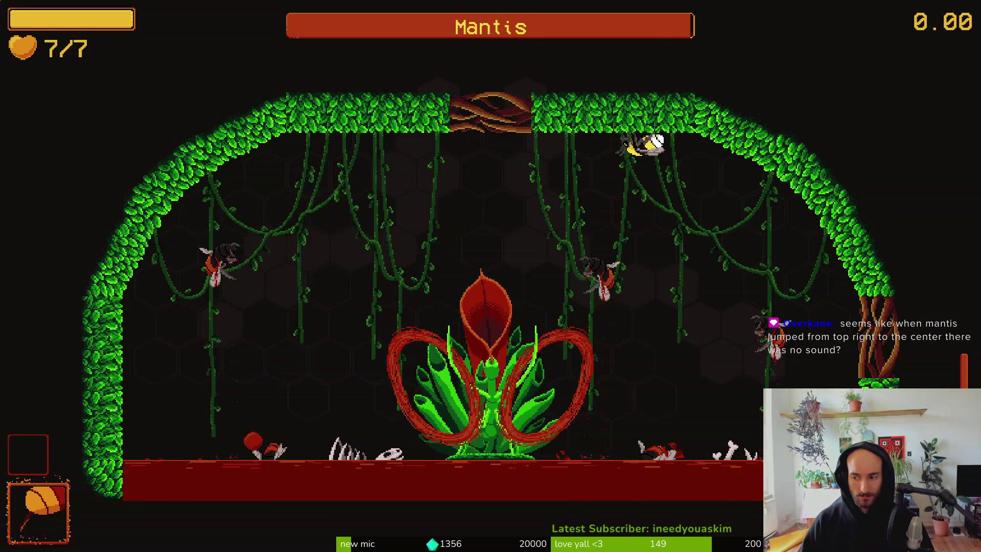
Step: Fight the mantis across the arena, dodging its beam, then pause the game
key("Left")
key("Right")
key("Up")
key("Left")
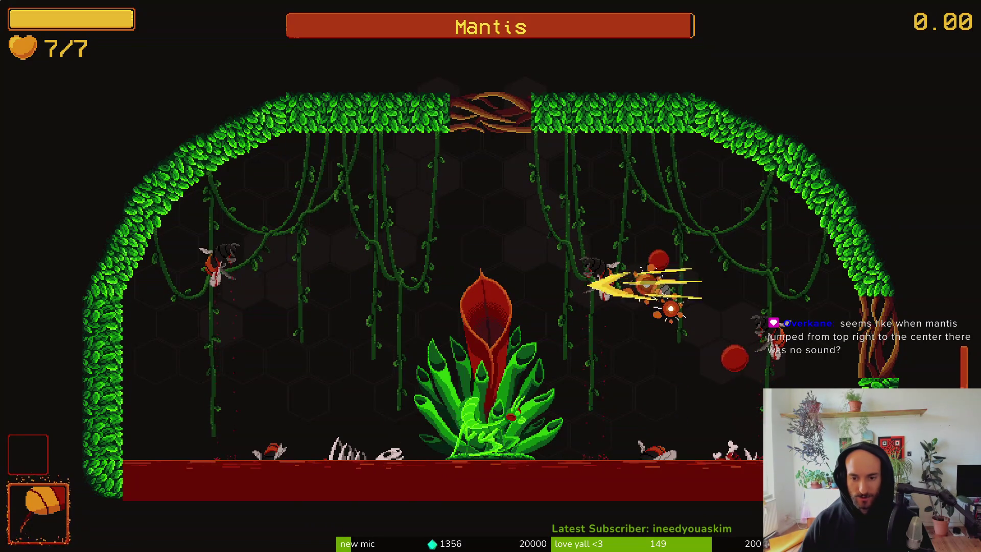
key("Left")
key("Right")
key("Right")
key("Left")
key("Left")
key("Down")
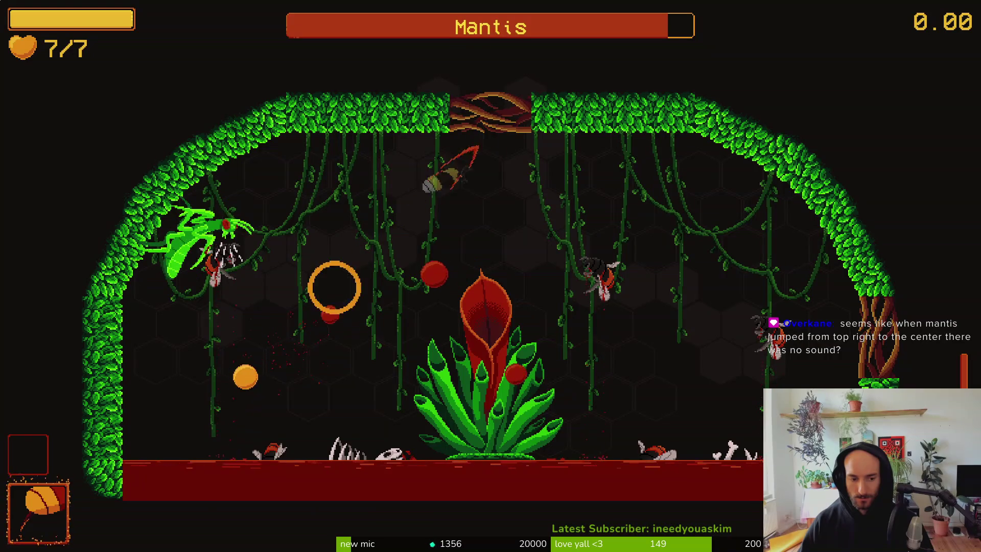
key("Right")
key("Escape")
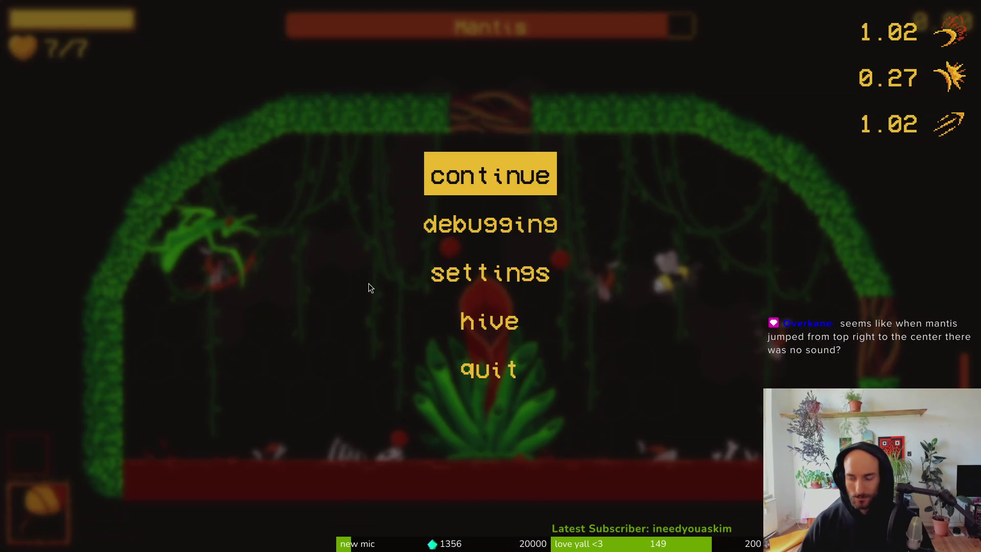
key("alt+Tab")
Step: Quick-open the arena_mantis.tscn scene by searching 'areman'
type("areman")
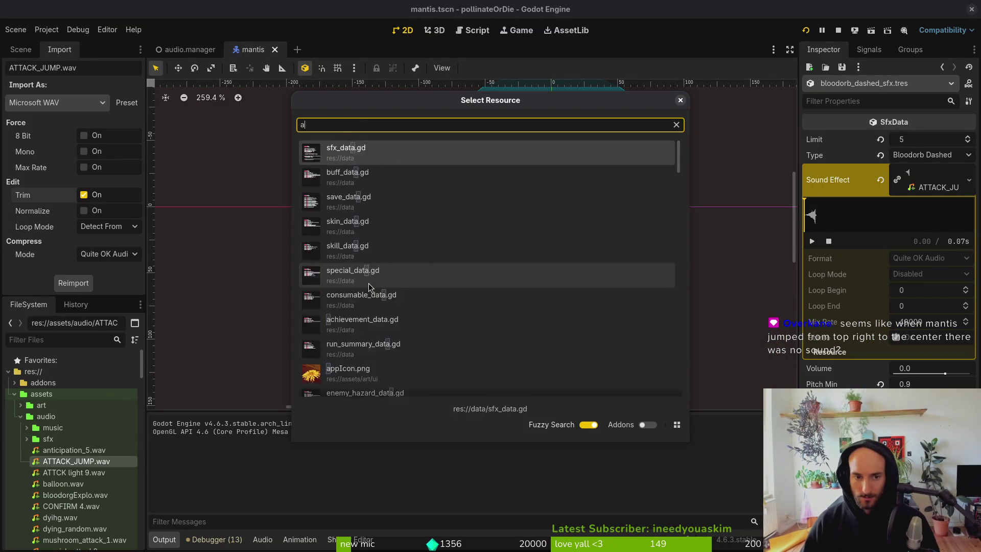
key("Down")
key("Return")
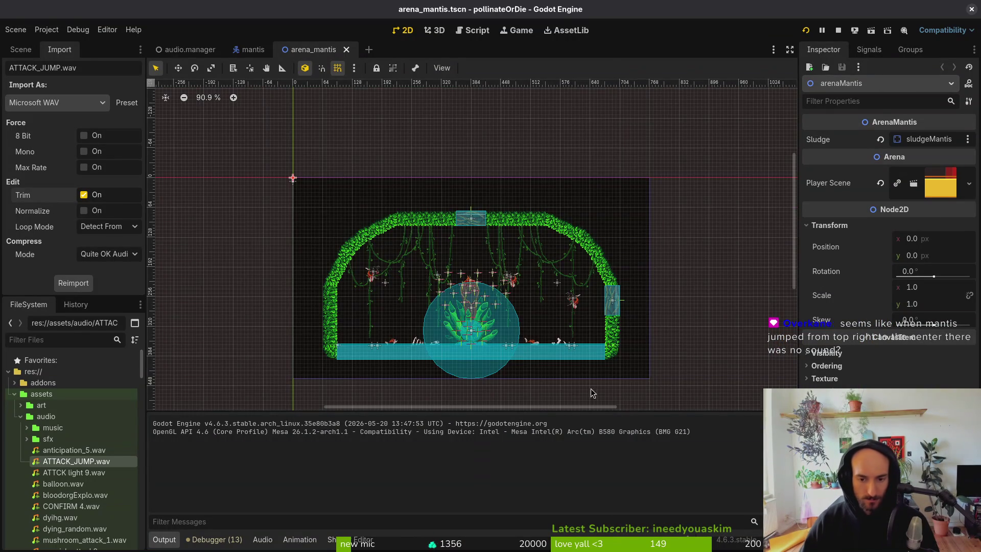
scroll(593, 395, "up", 6)
Step: Expand arenaMantis in the Scene dock, make the orb spawn nodes visible, then save and relaunch
left_click(18, 54)
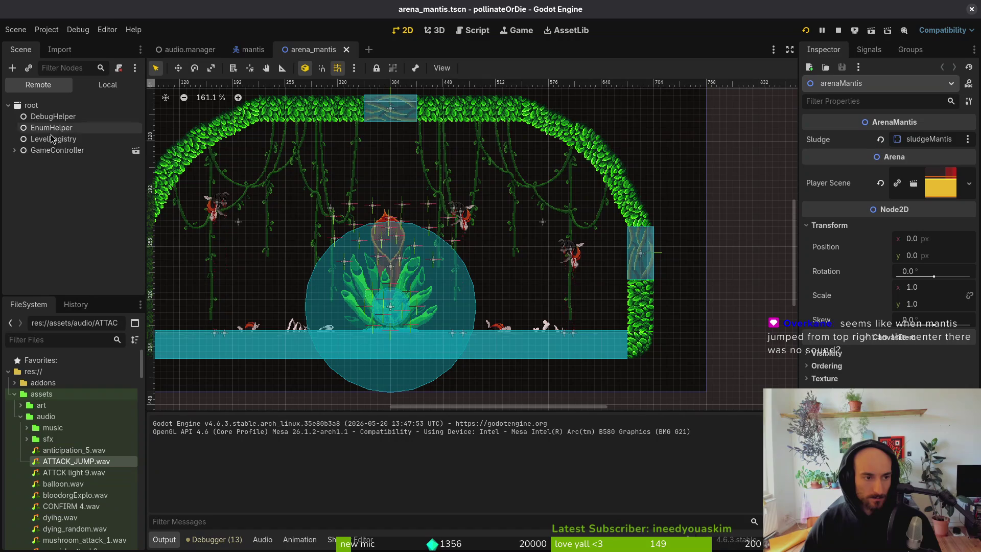
left_click(8, 106)
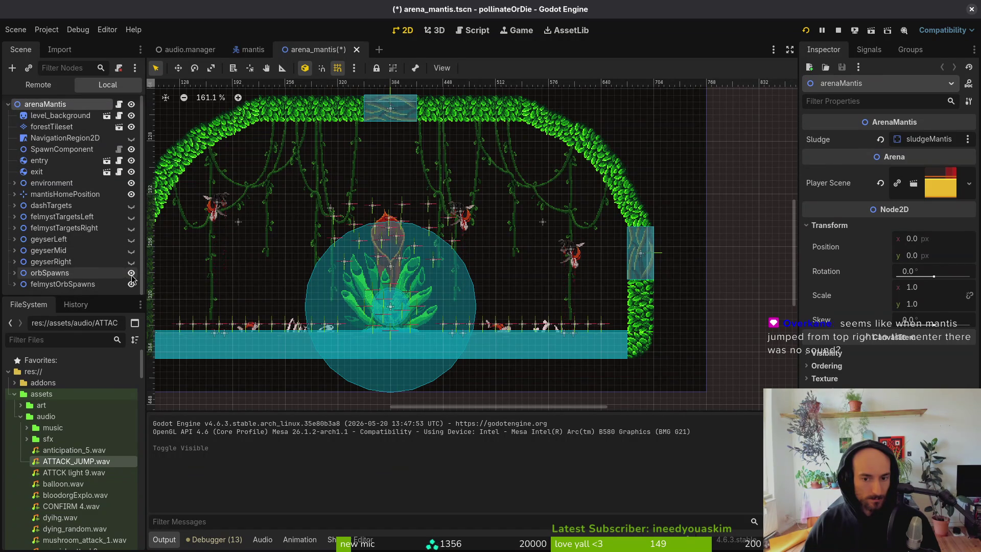
scroll(590, 331, "up", 8)
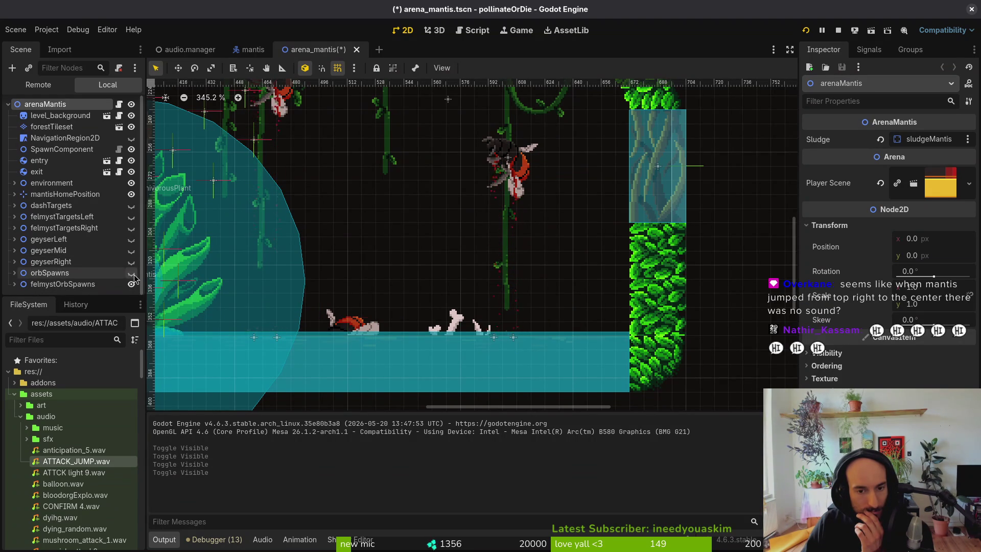
scroll(563, 312, "up", 6)
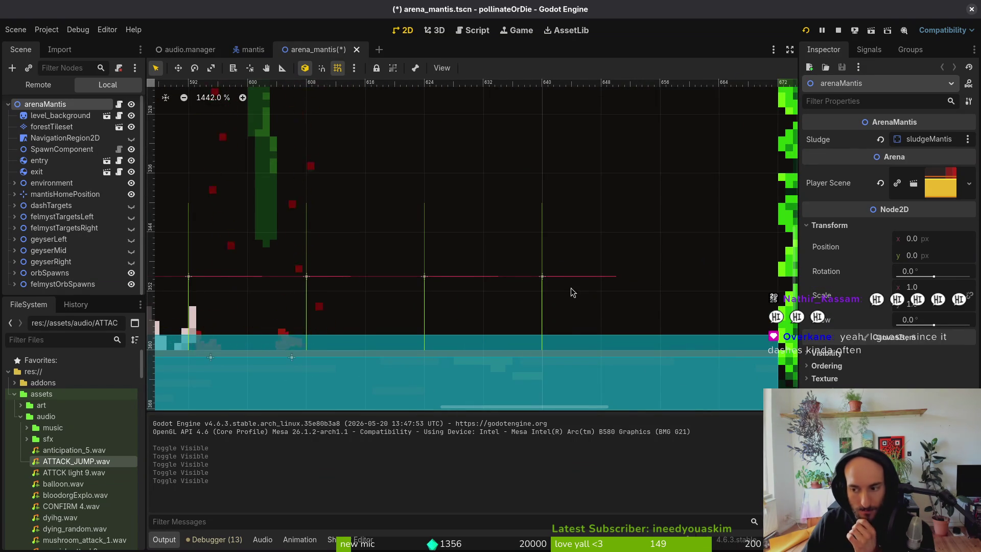
scroll(519, 272, "down", 4)
left_click(805, 31)
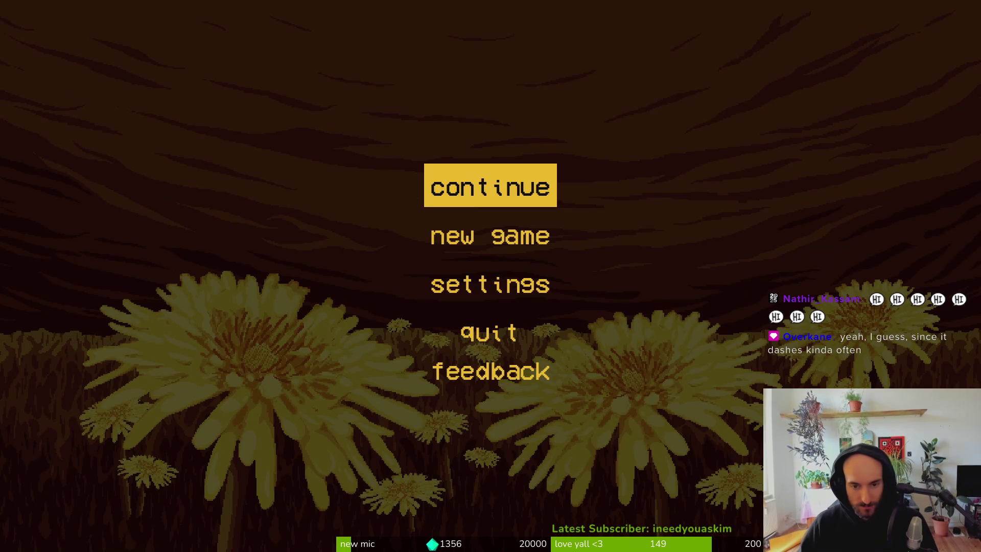
Step: Load the mantis boss level from the debug list, pause, then resume the fight
key("Return")
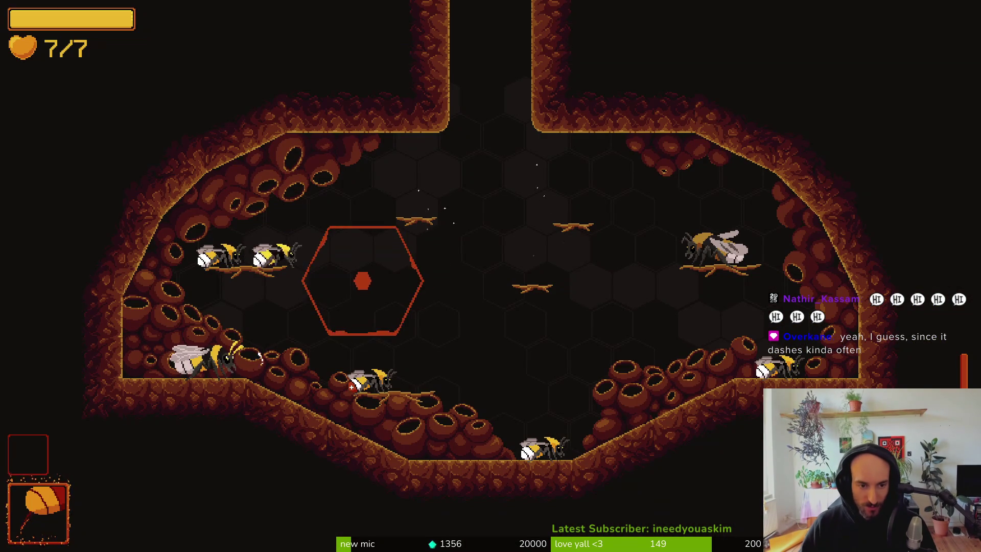
key("Escape")
key("Down")
key("Down")
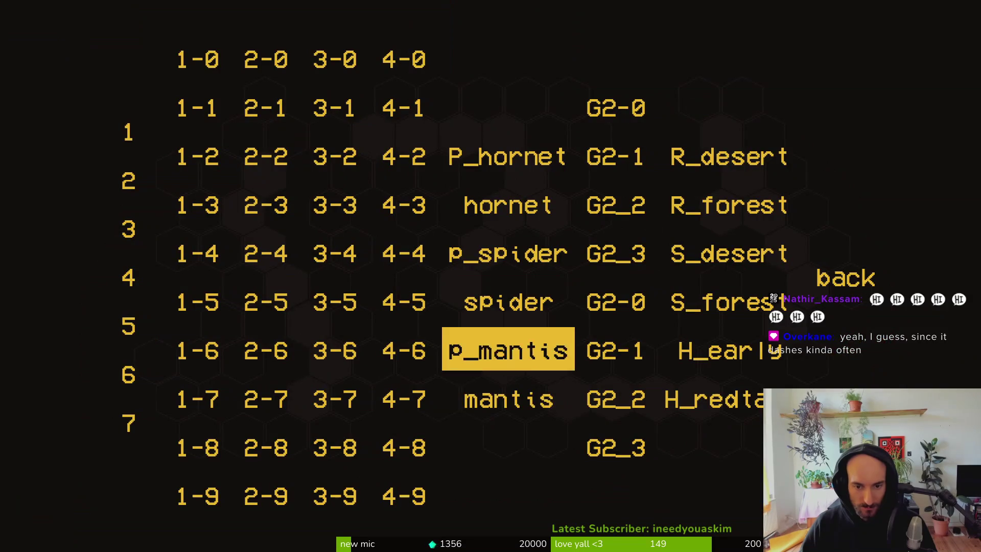
key("Return")
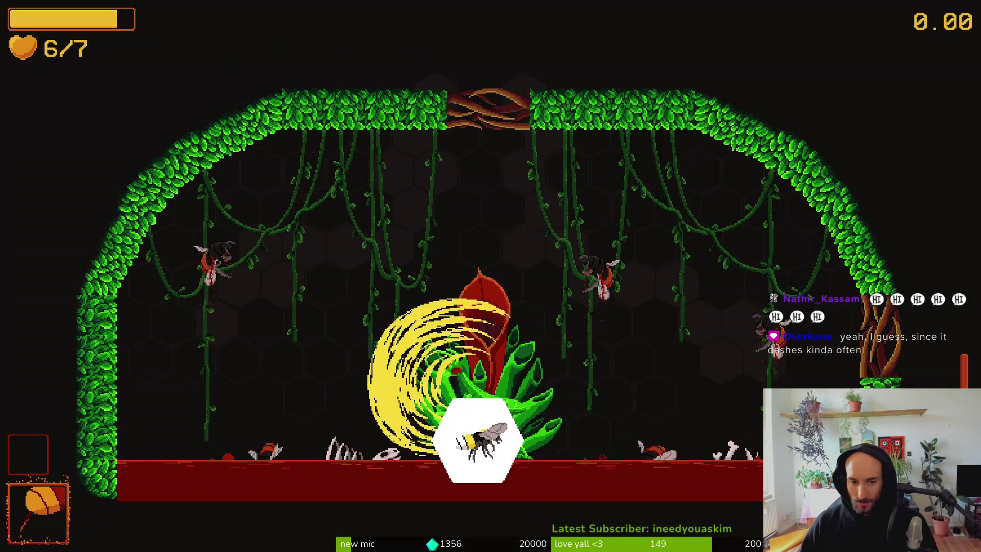
key("Escape")
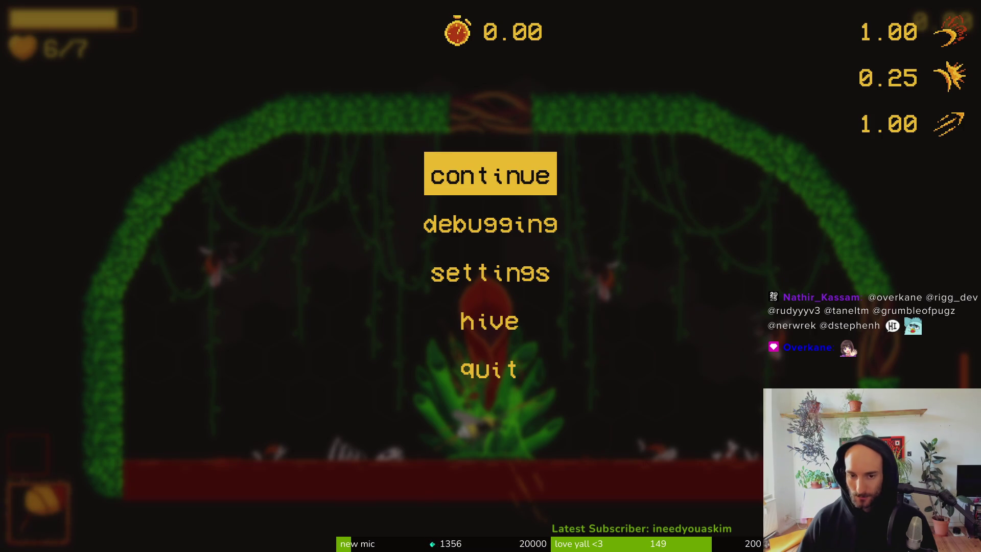
key("Return")
Step: Fight the mantis, flying up, down and across while slashing with X
key("Up")
key("Right")
key("x")
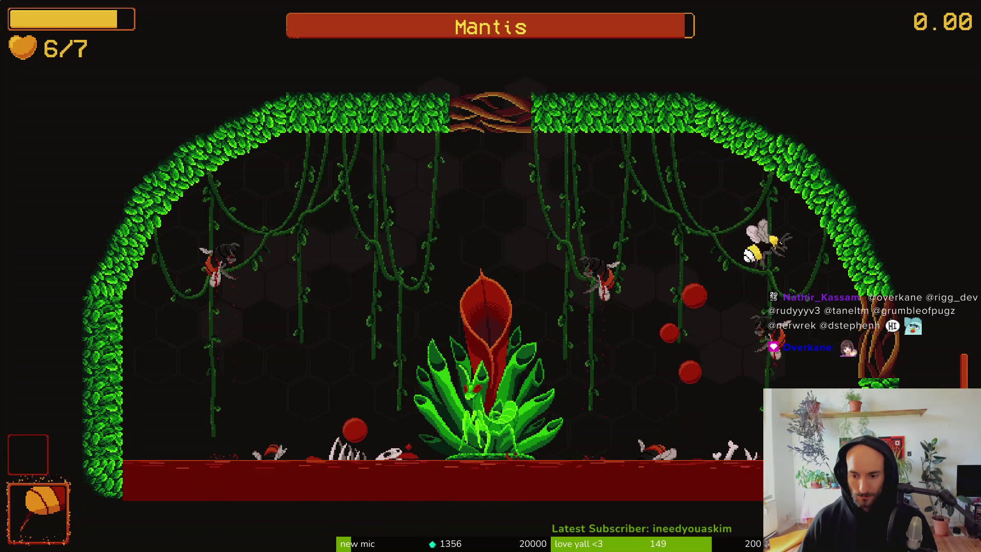
key("Left")
key("x")
key("Down")
key("Right")
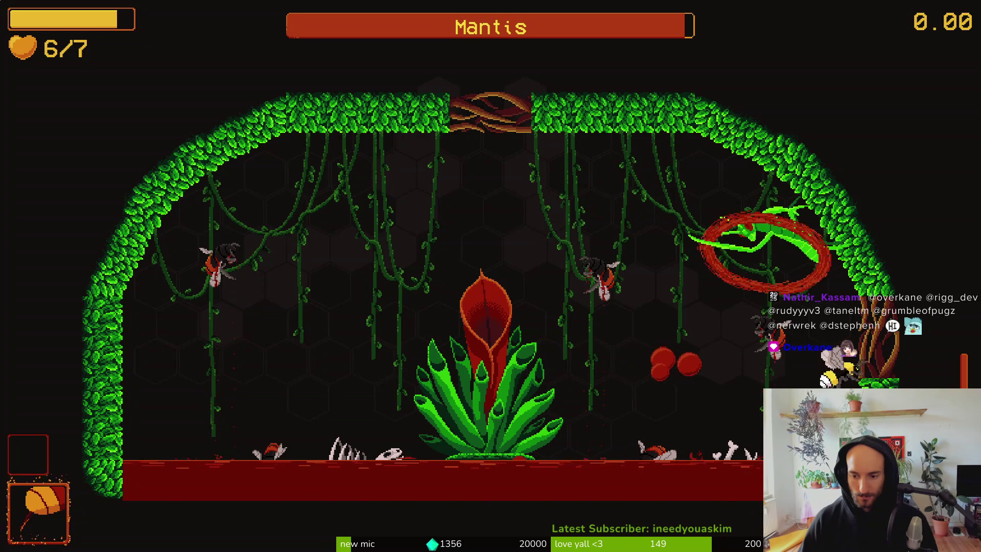
key("Up")
key("x")
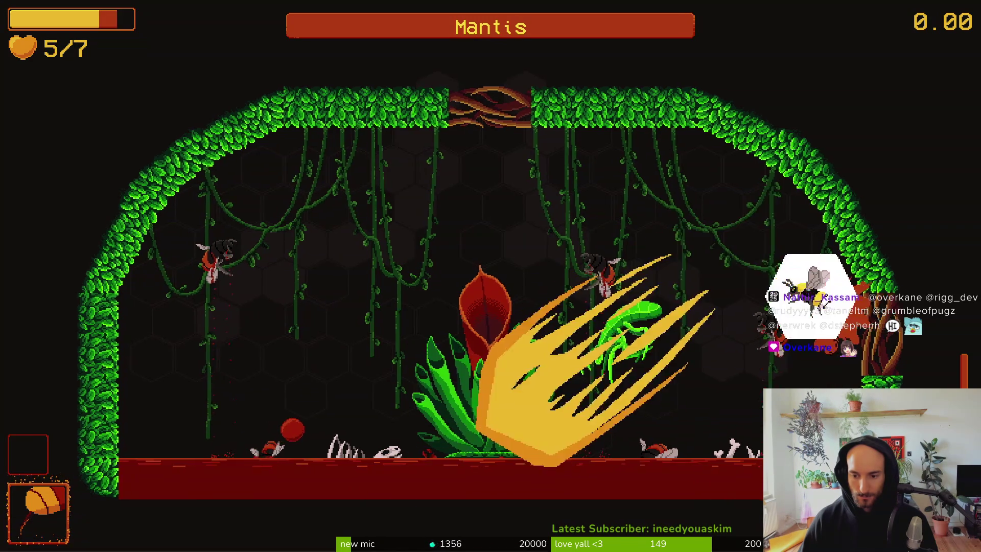
key("Left")
key("Right")
key("x")
key("Left")
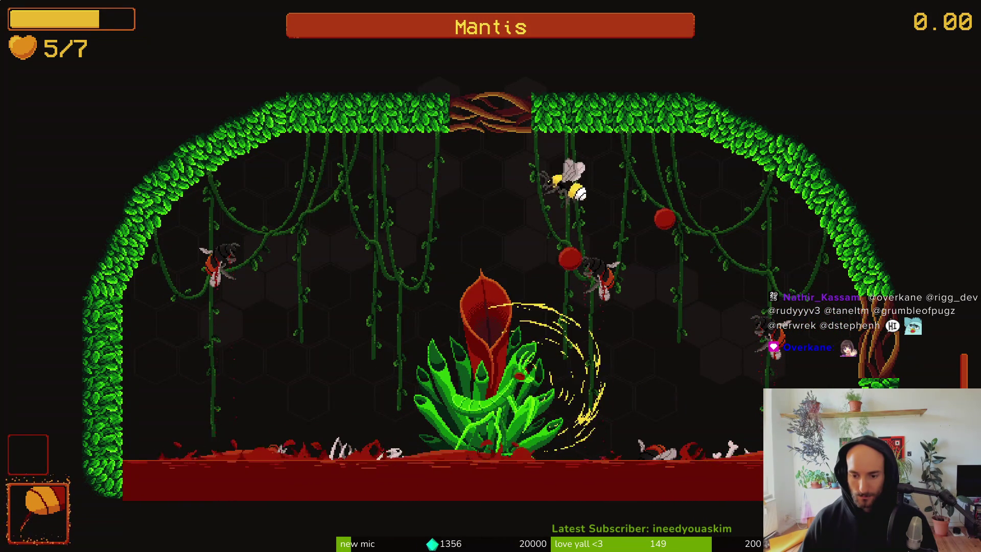
key("x")
key("Right")
key("x")
Step: Keep slashing the mantis near the right wall and upper left, then pause mid-fight
key("Left")
key("x")
key("Right")
key("x")
key("Up")
key("x")
key("x")
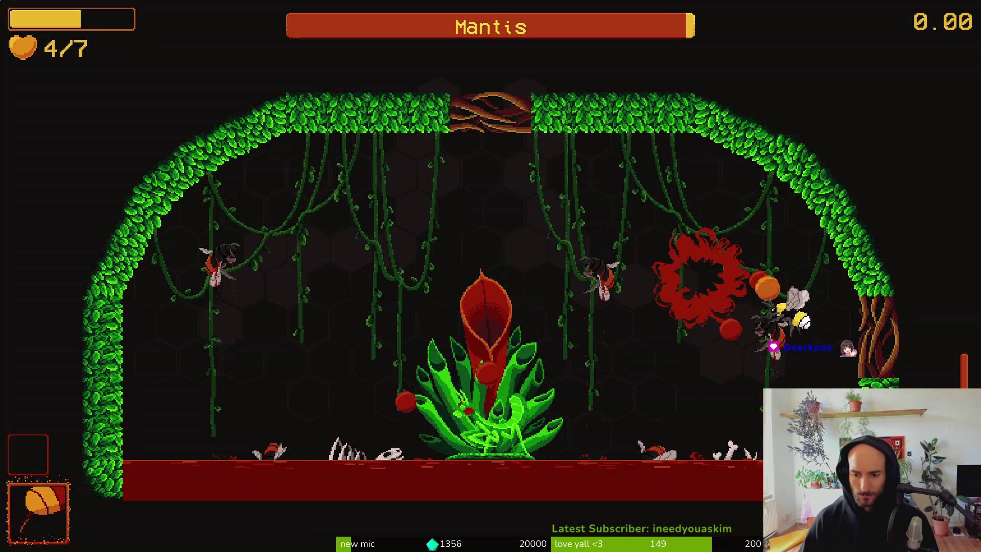
key("Up")
key("x")
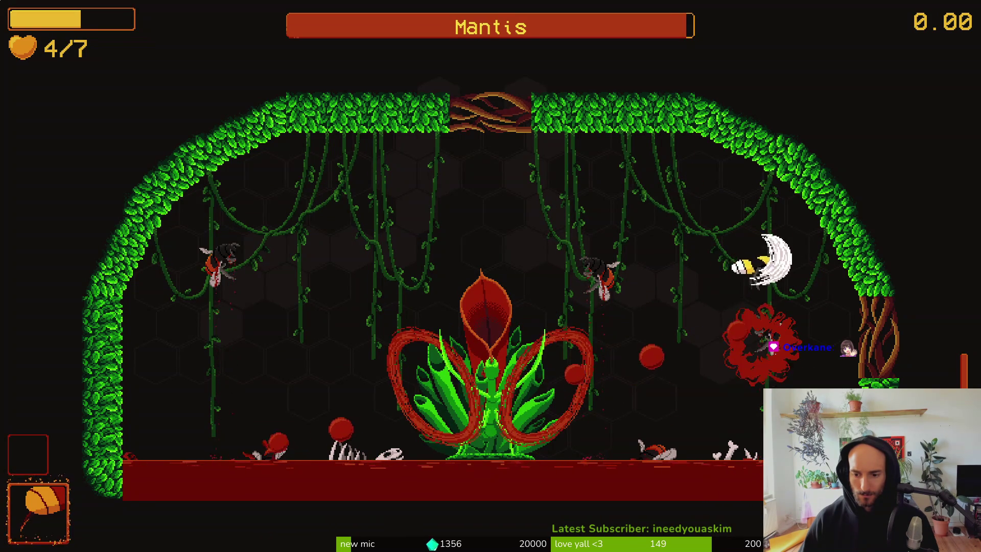
key("x")
key("Right")
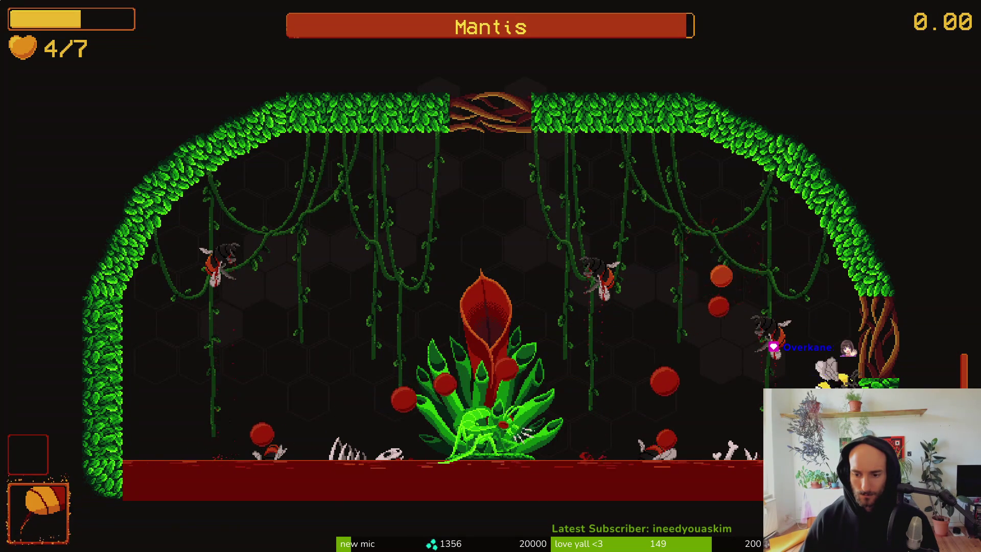
key("Up")
key("x")
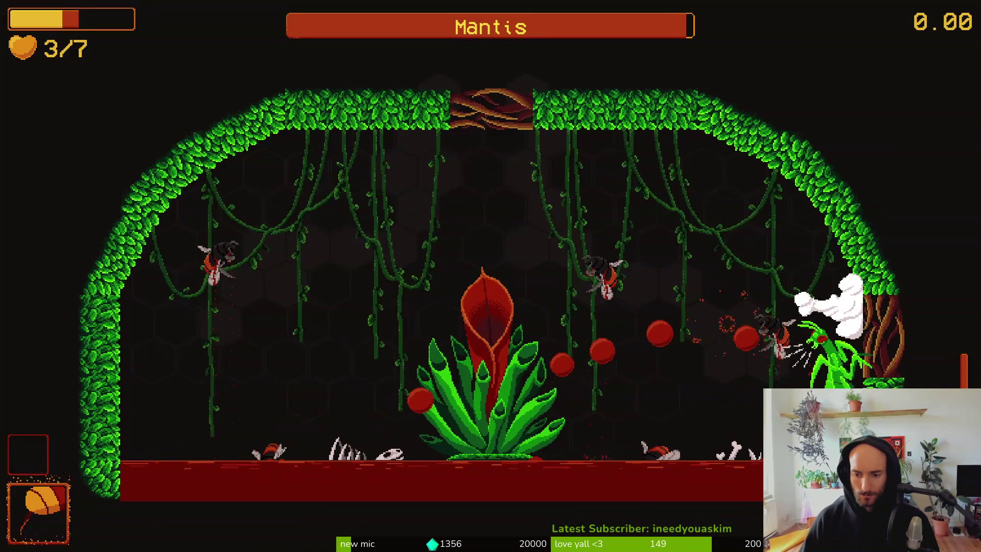
key("Left")
key("x")
key("x")
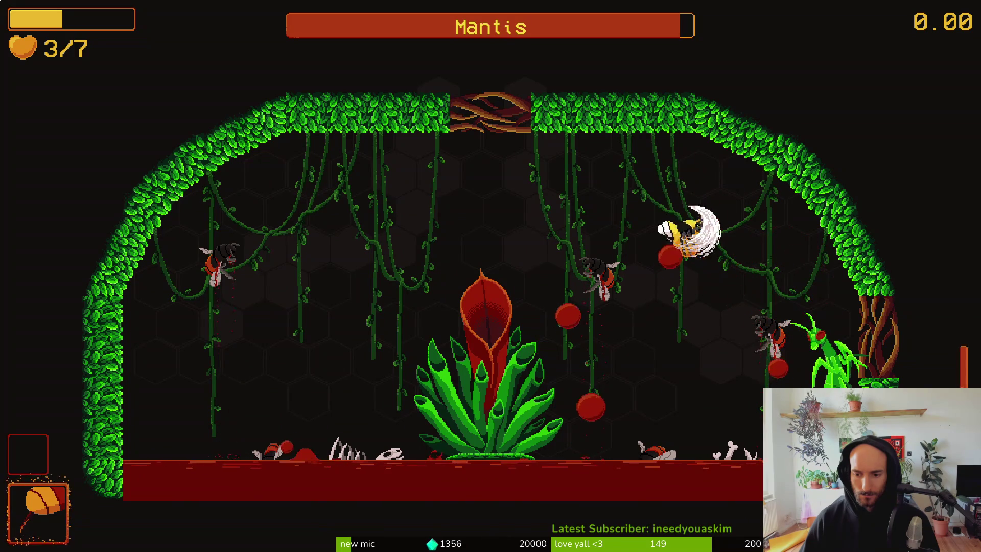
key("Escape")
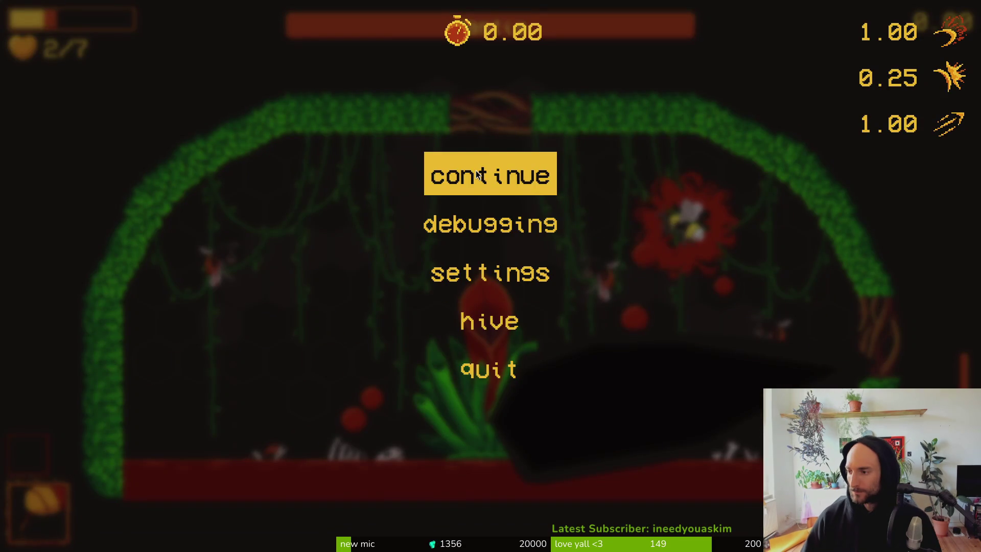
key("super")
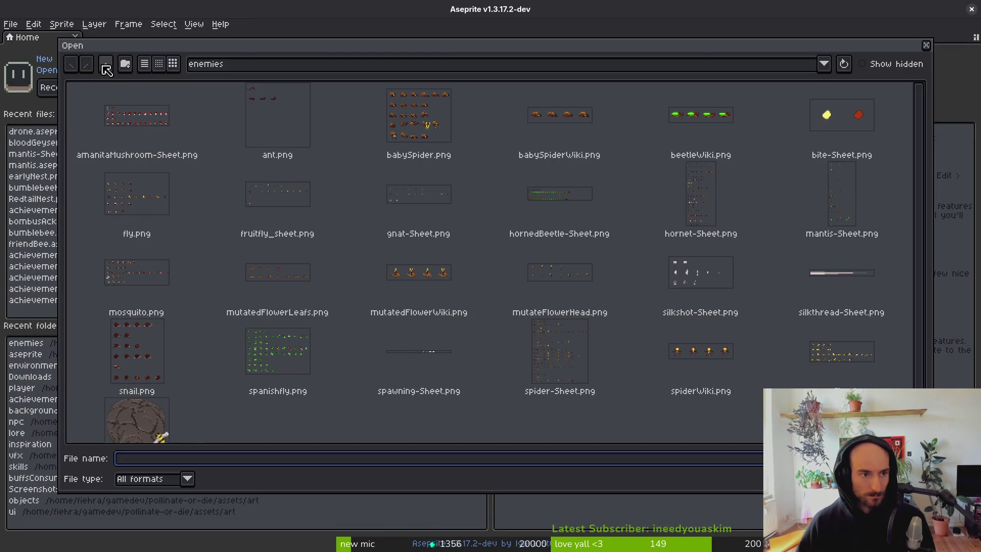
Step: Open bloodorb.aseprite from the assets/aseprite folder
left_click(105, 64)
left_click(106, 65)
double_click(157, 111)
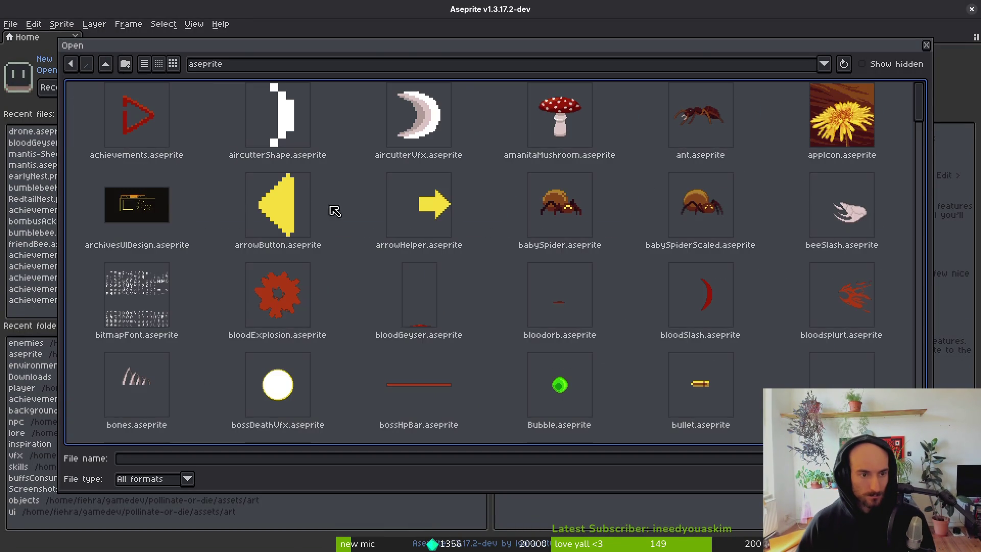
left_click(560, 314)
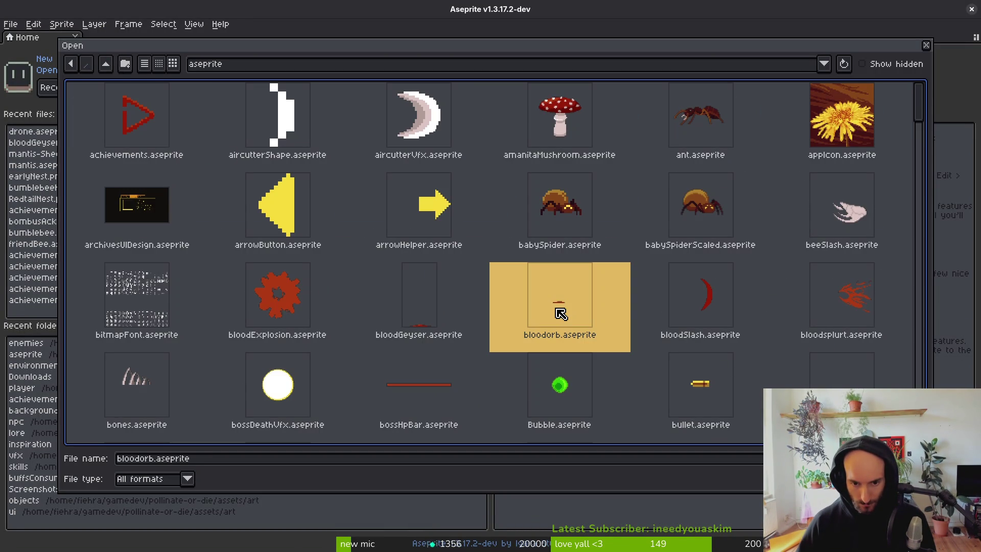
key("Return")
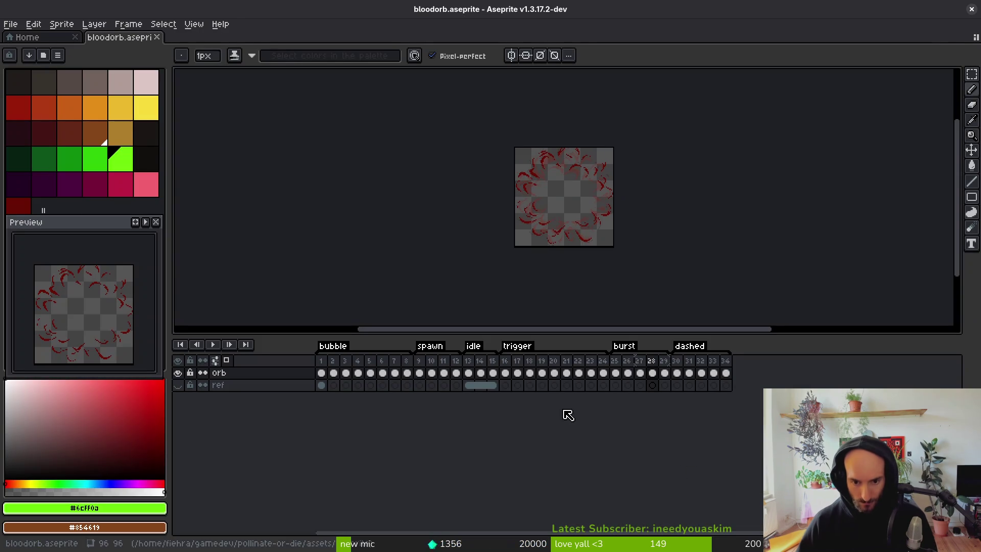
Step: Jump to frame 2 and play the orb animation through twice
left_click(333, 372)
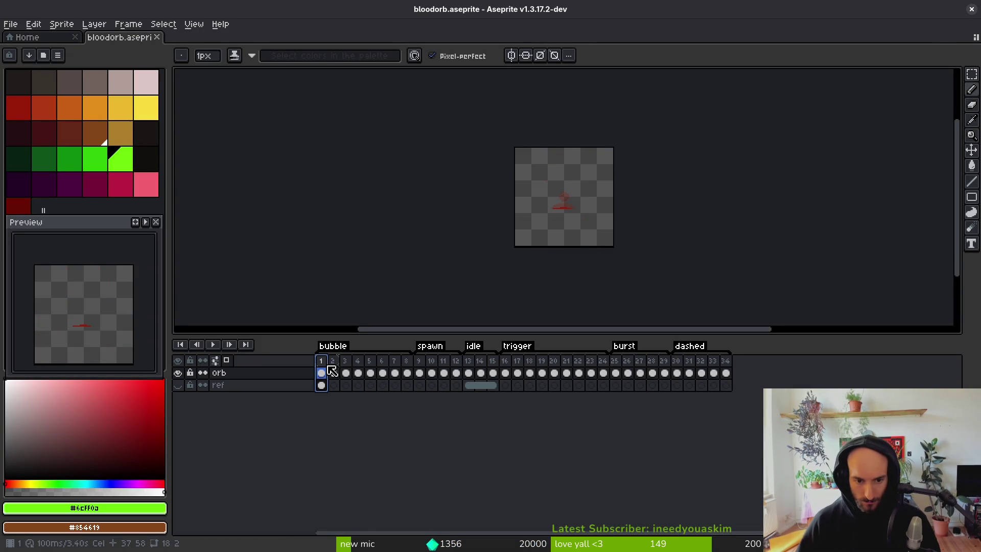
key("i")
key("Right")
key("Right")
key("Right")
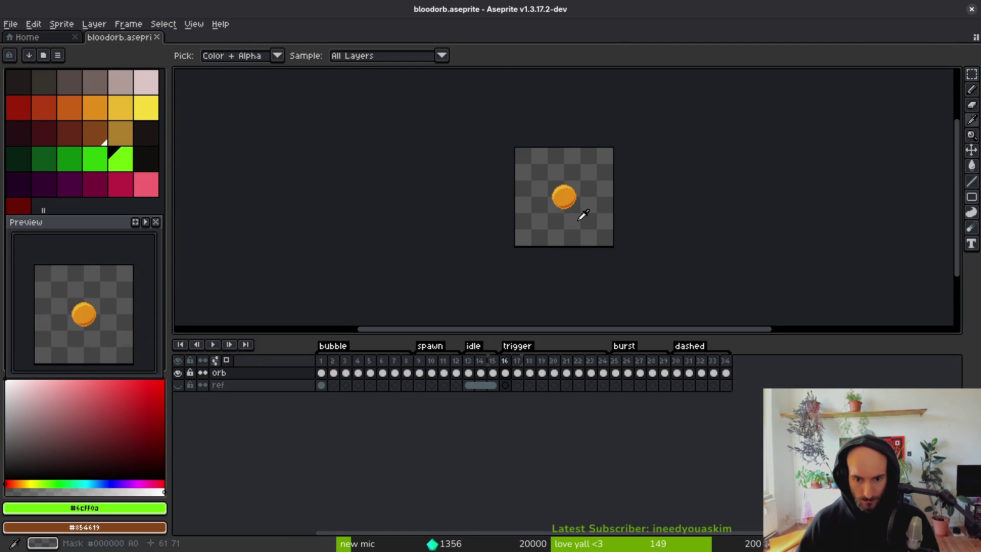
key("Return")
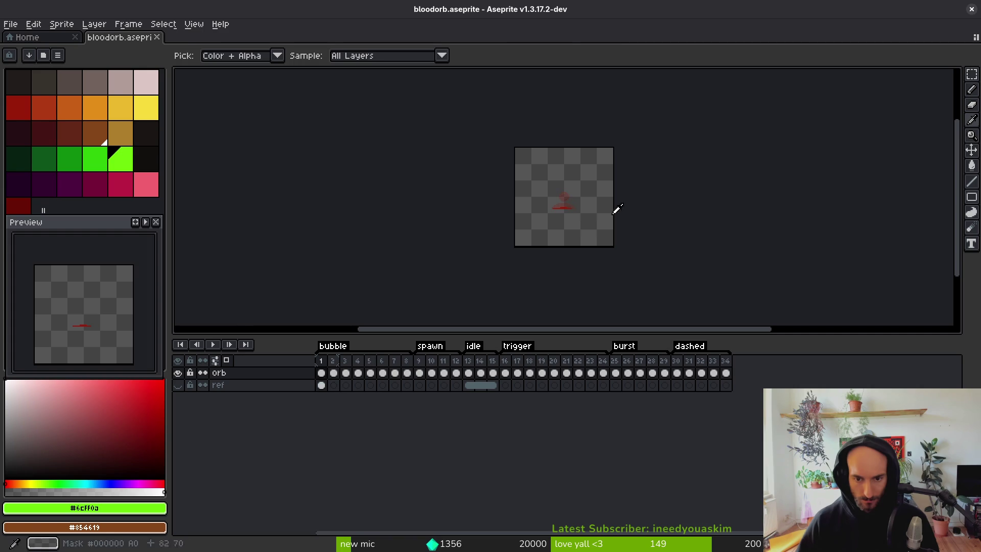
key("b")
scroll(587, 215, "up", 5)
key("i")
key("Return")
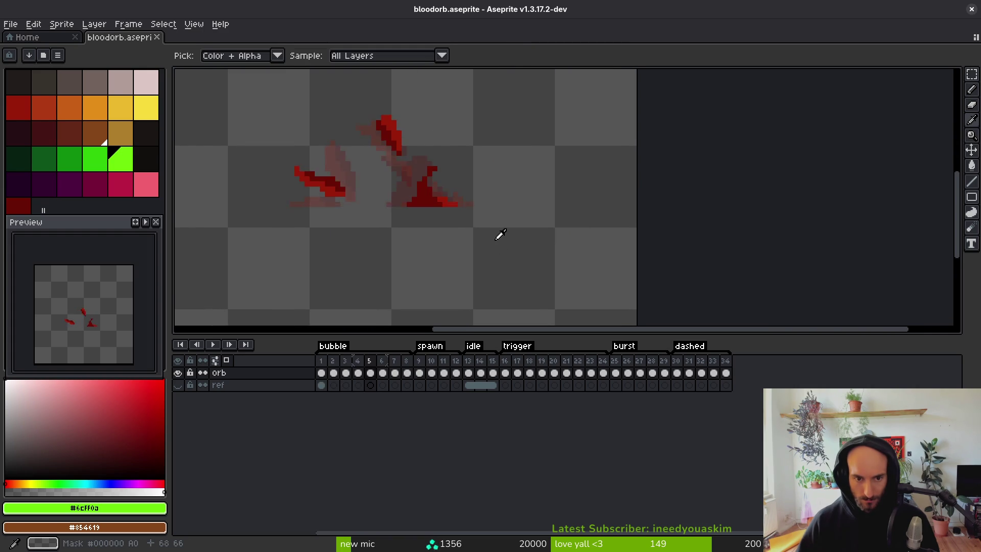
key("alt+Tab")
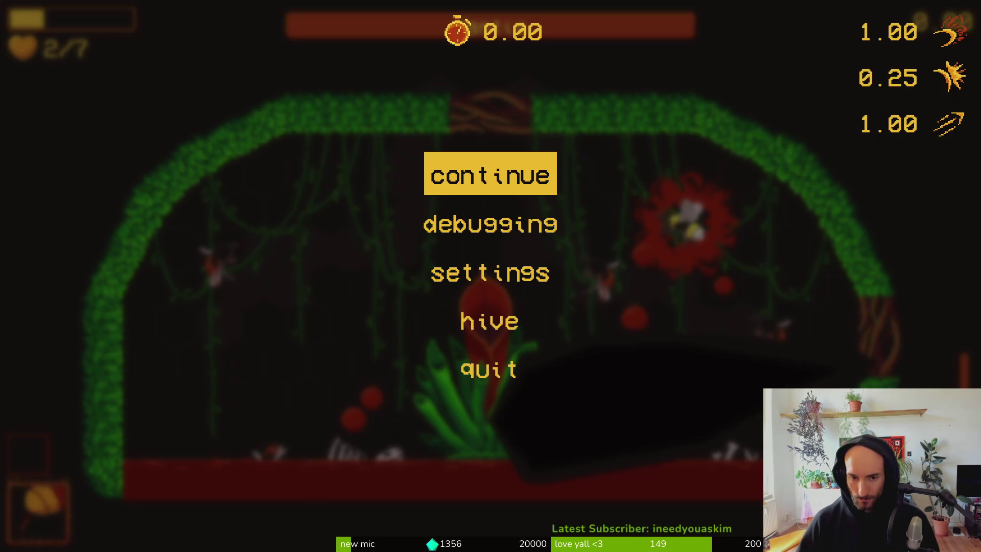
Step: Resume the mantis fight briefly, then reload the p_mantis level from level select
key("Escape")
key("Left")
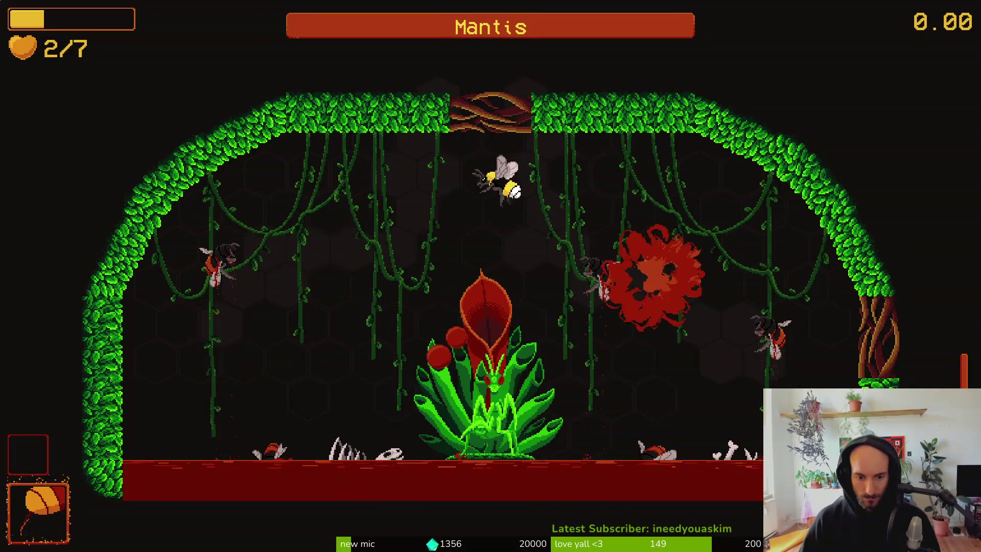
key("Down")
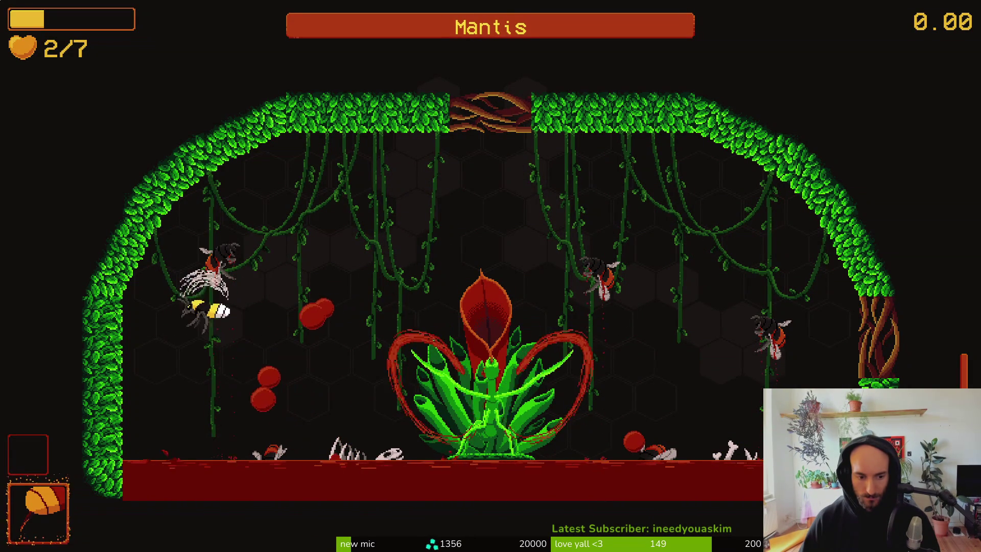
key("Up")
key("Right")
key("Right")
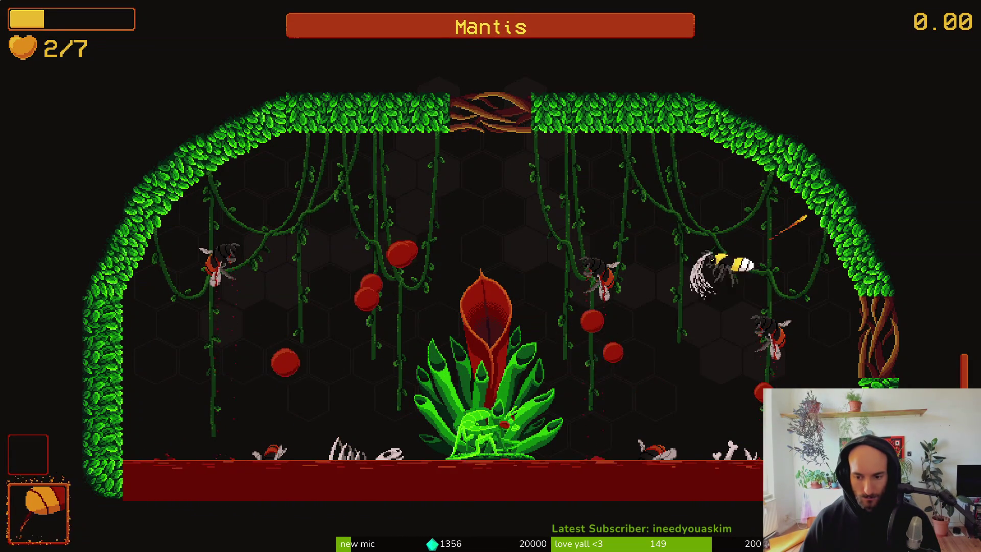
key("Right")
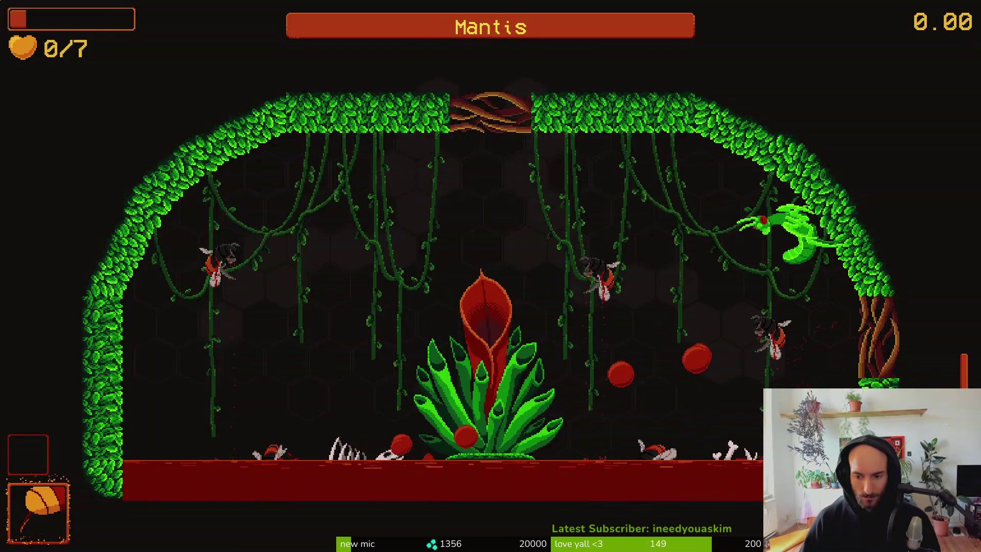
key("Return")
key("Down")
key("Return")
Step: Fight the mantis, dodging and slashing around the central plant and right wall
key("Right")
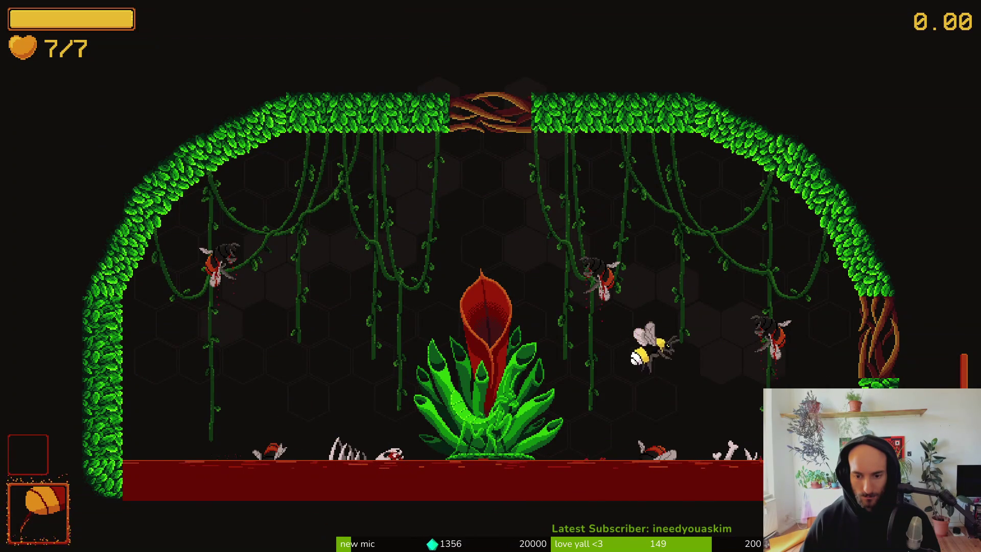
key("Left")
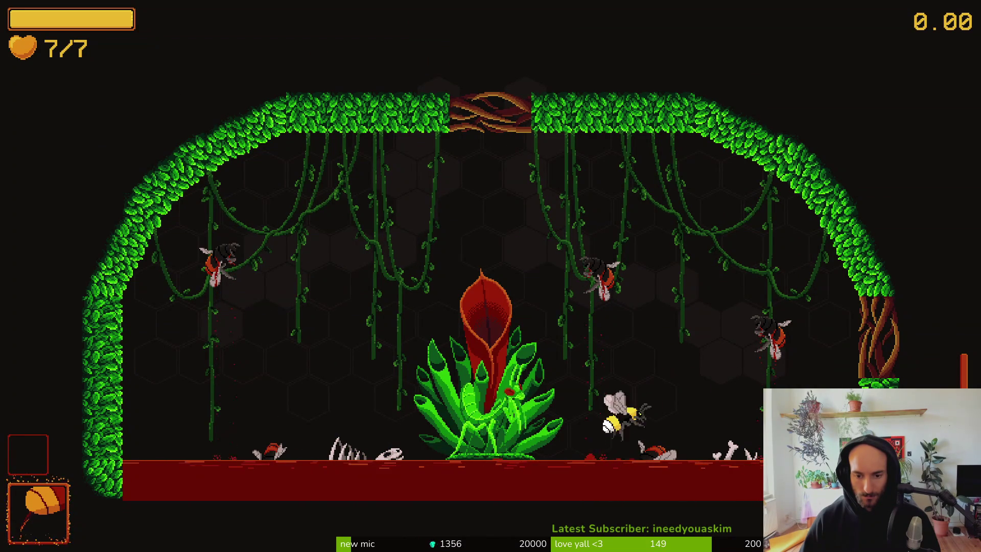
key("Up")
key("Up")
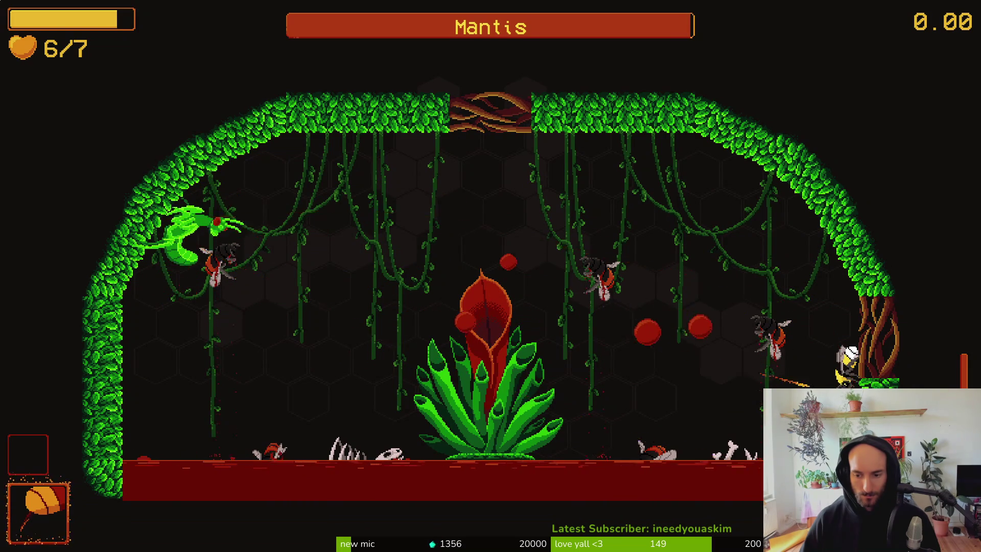
key("Left")
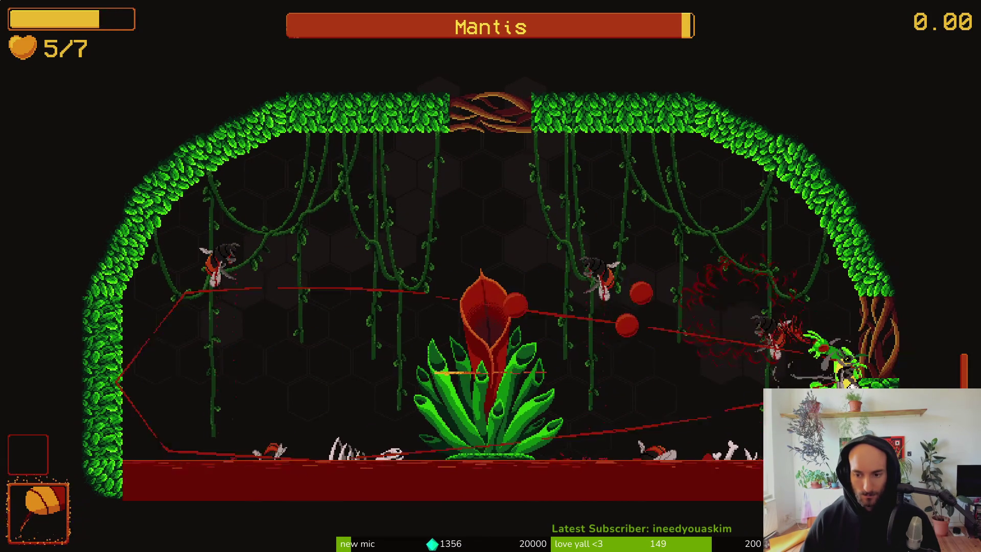
key("Up")
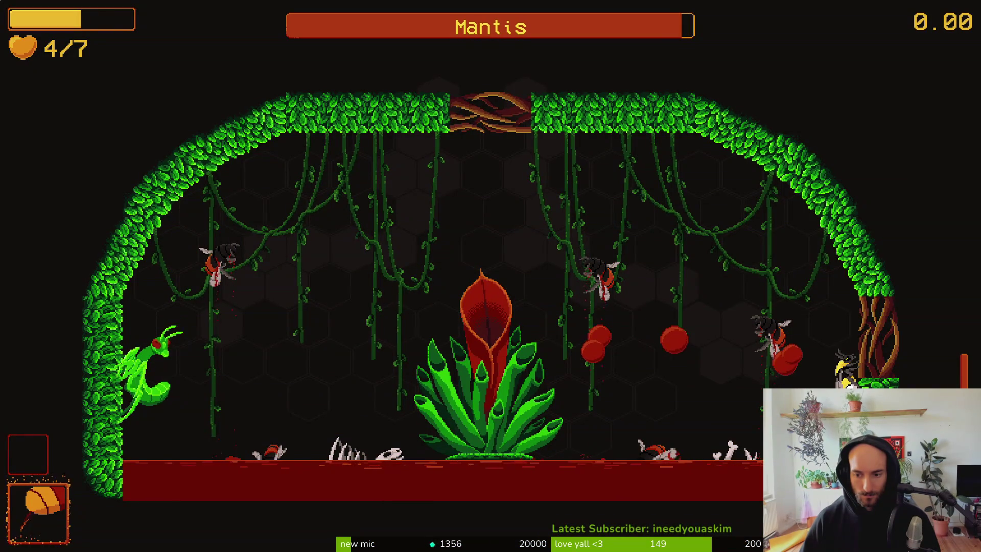
key("Up")
key("Right")
key("Up")
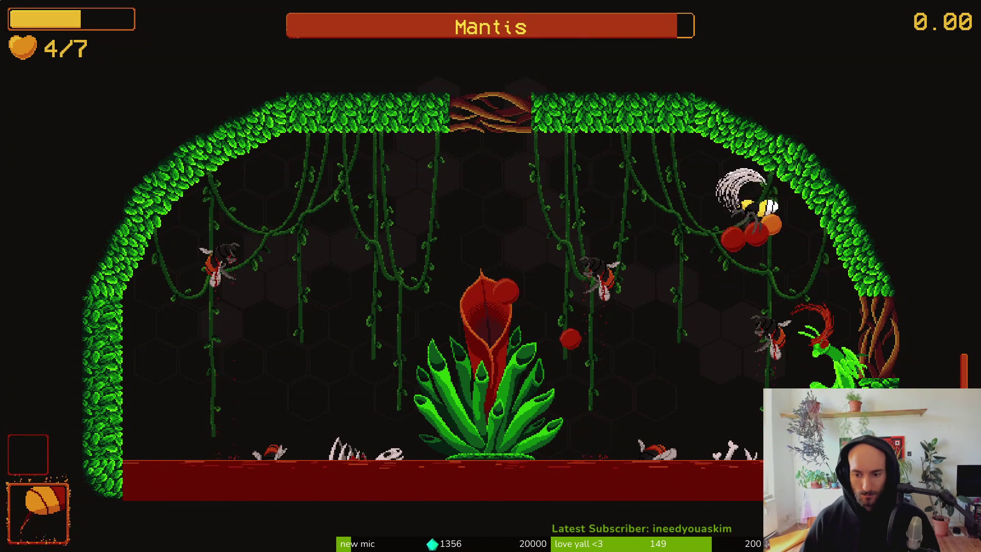
key("Left")
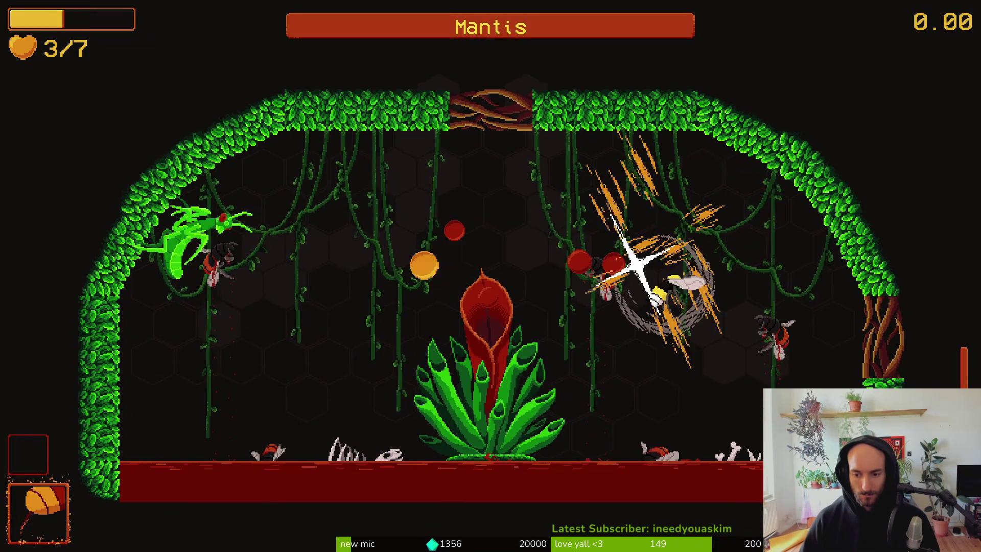
key("Right")
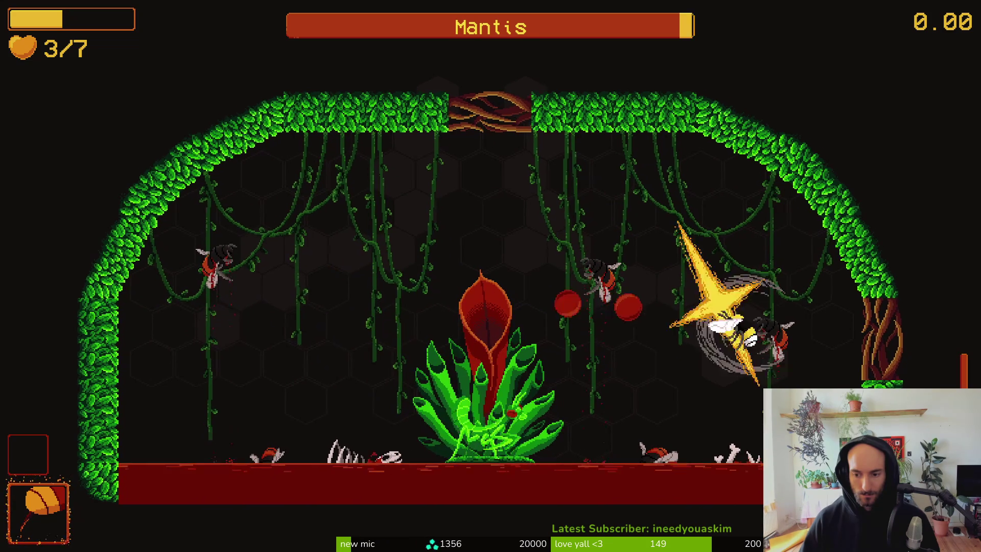
key("Left")
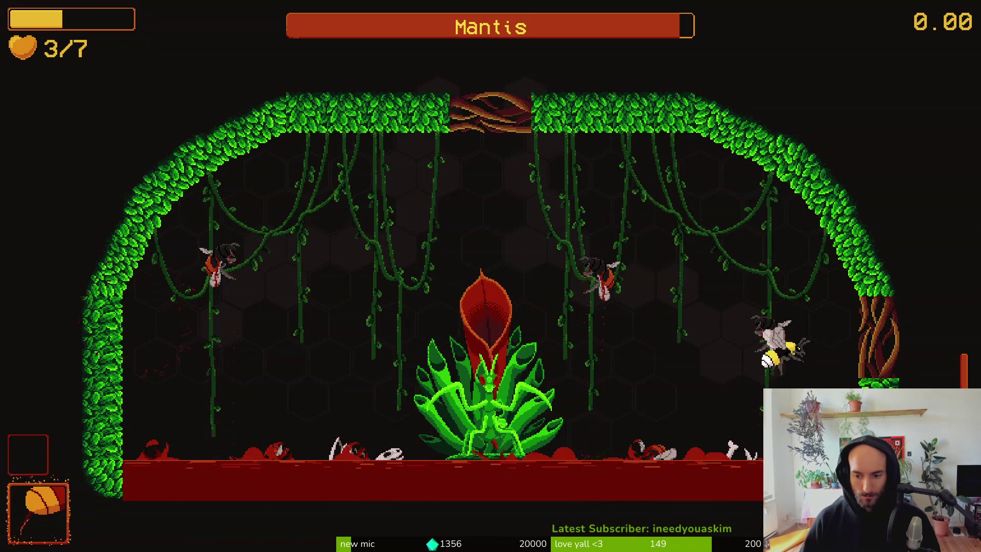
key("Left")
key("Right")
key("Right")
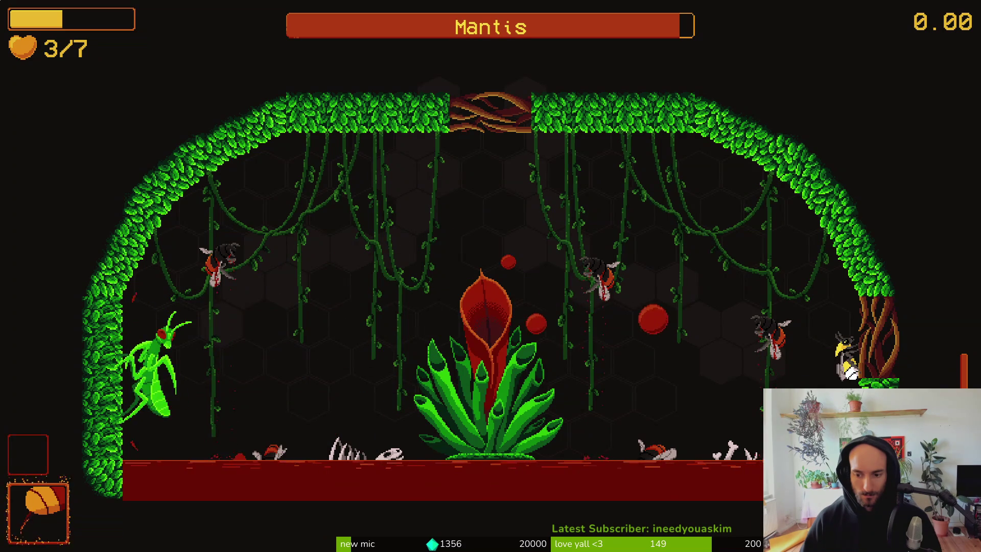
Step: Keep dashing up-left and slashing the mantis, dodge the thorns, then pause the game
key("Left")
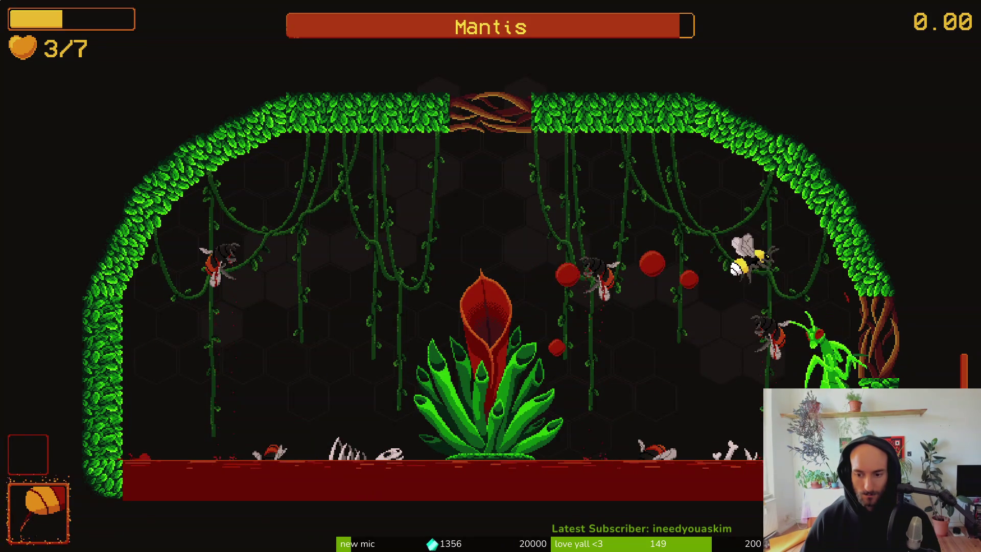
key("Left")
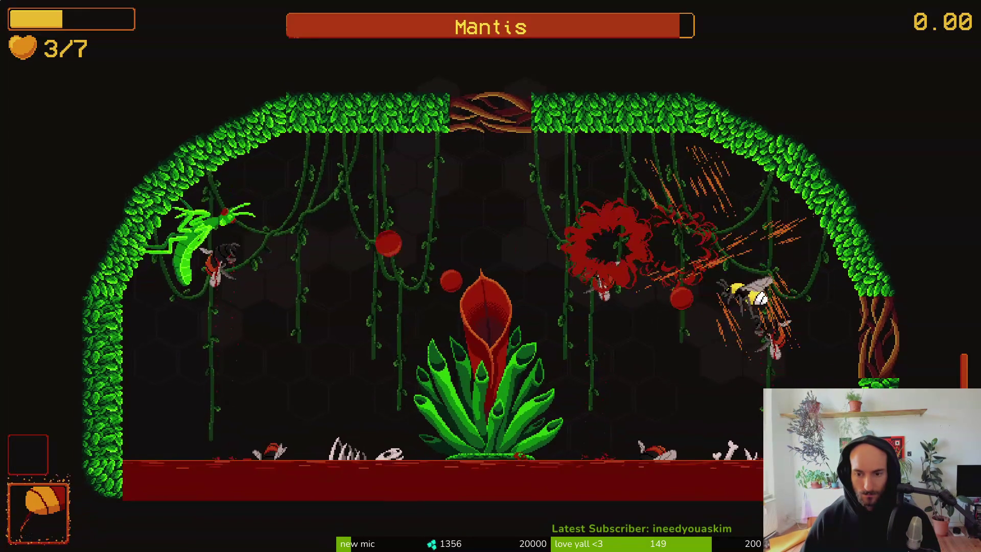
key("x")
key("x")
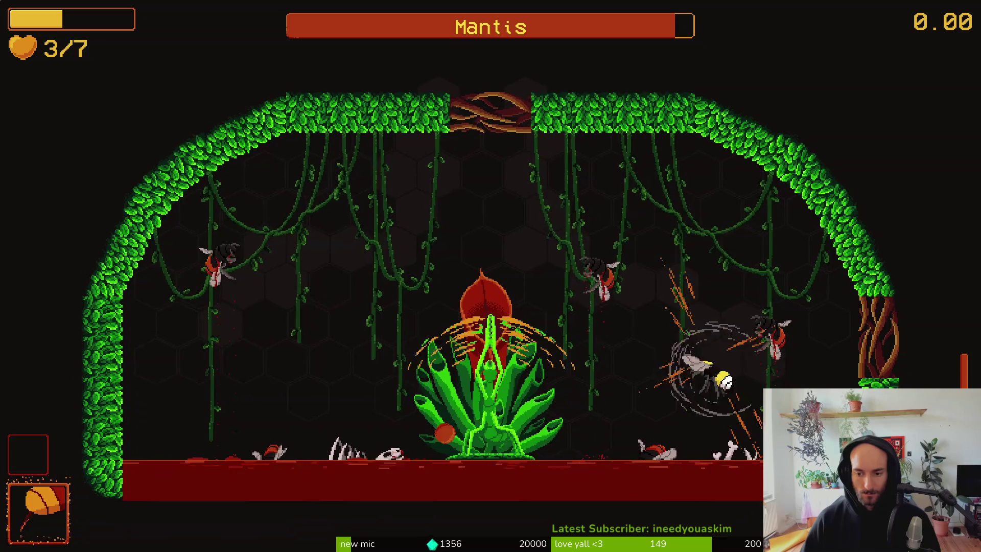
key("Left")
key("x")
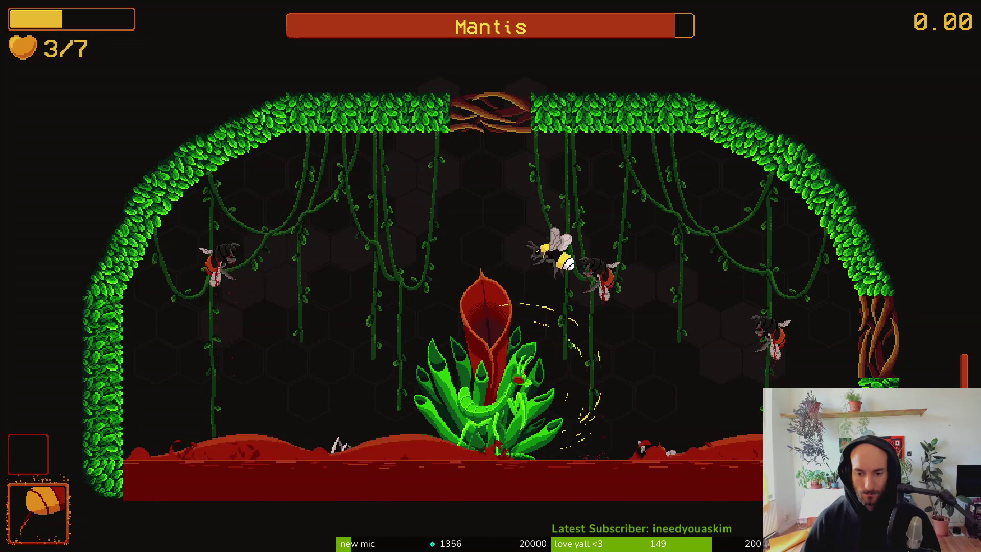
key("Right")
key("Up")
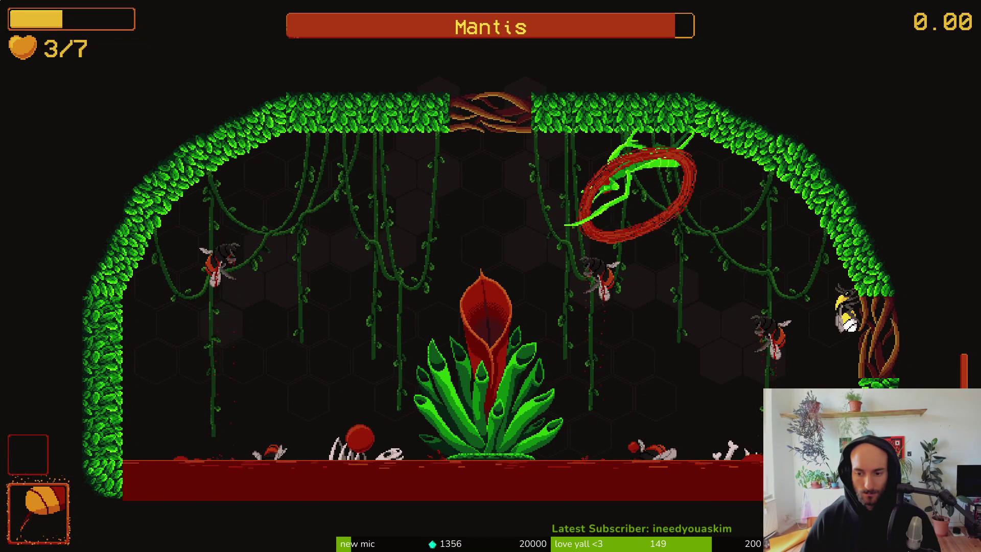
key("Left")
key("x")
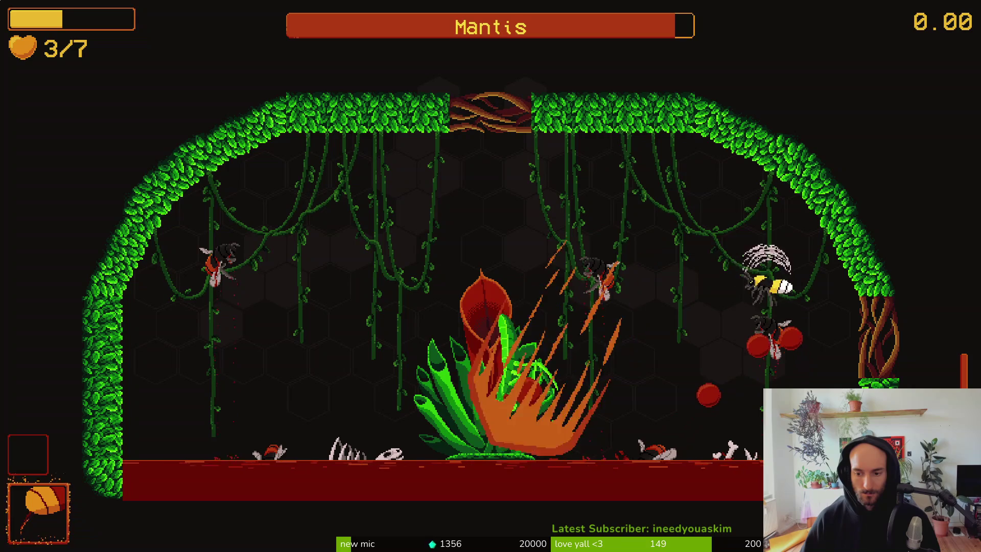
key("x")
key("x")
key("Escape")
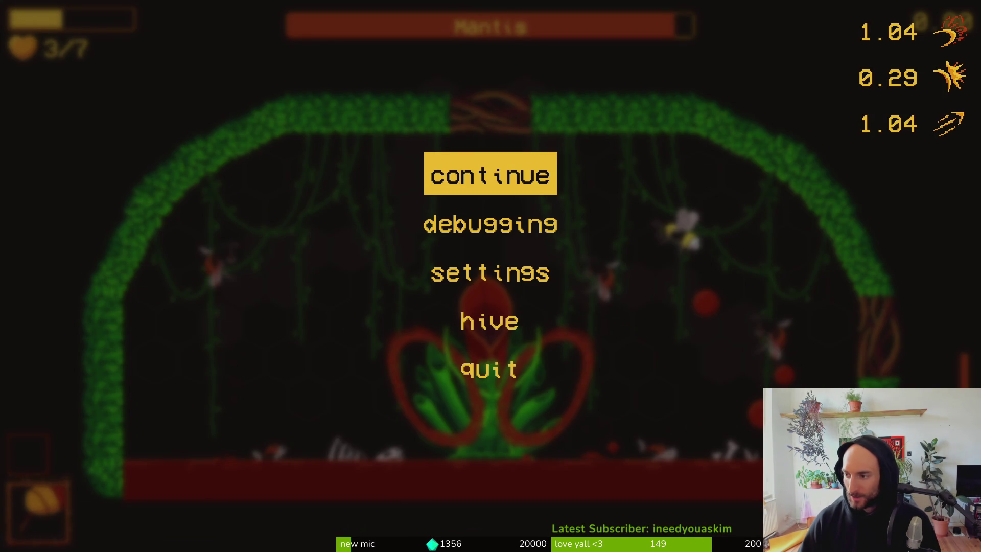
key("alt+Tab")
Step: Select the Marker2D17 and Marker2D26 floor points to check their positions
scroll(756, 218, "up", 6)
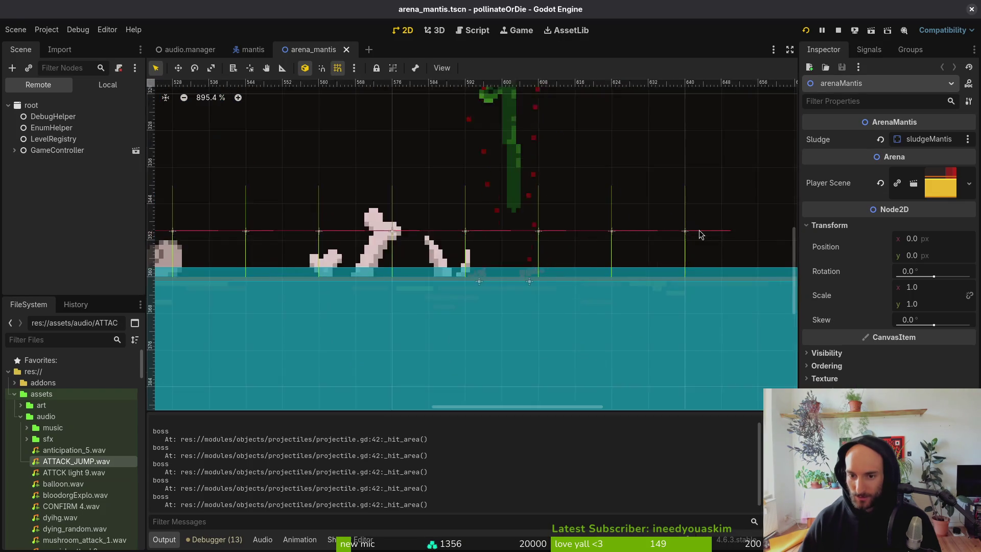
scroll(409, 238, "down", 5)
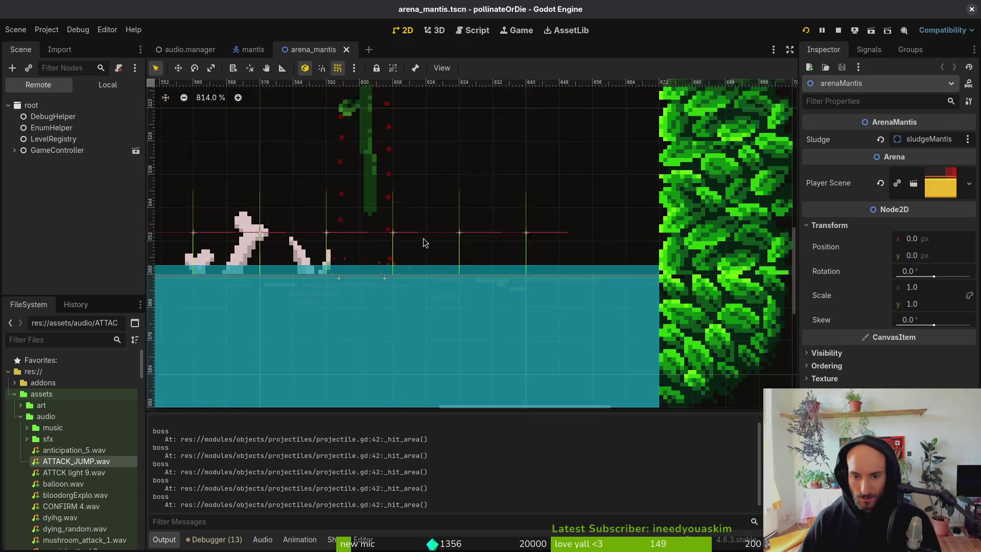
left_click(501, 234)
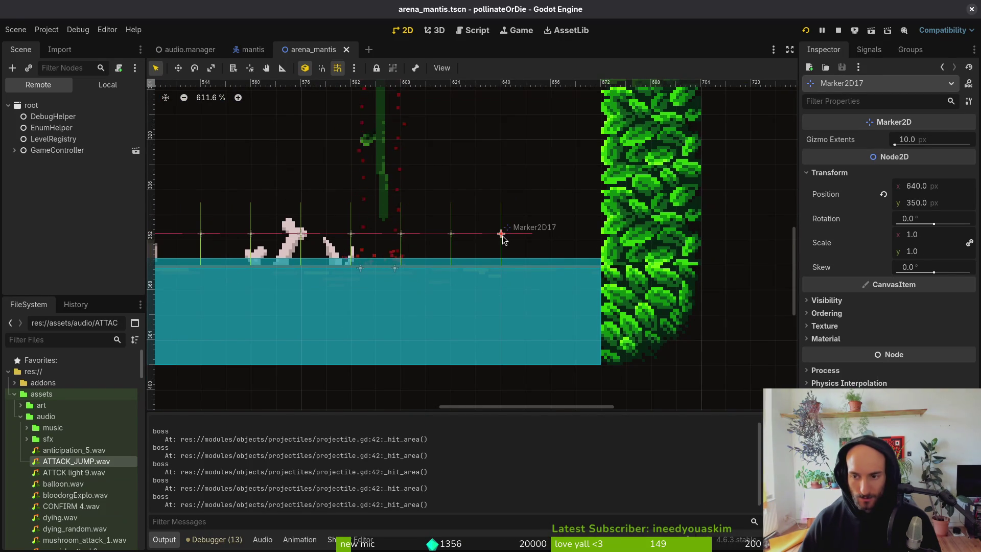
left_click(453, 235)
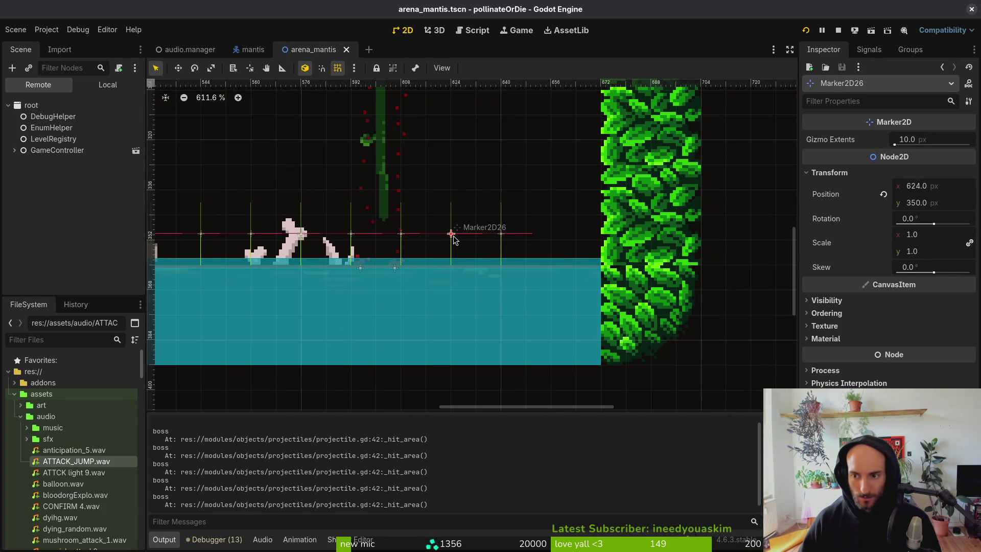
Step: Pan and zoom the 2D view to centre the mantis plant
scroll(475, 252, "left", 5)
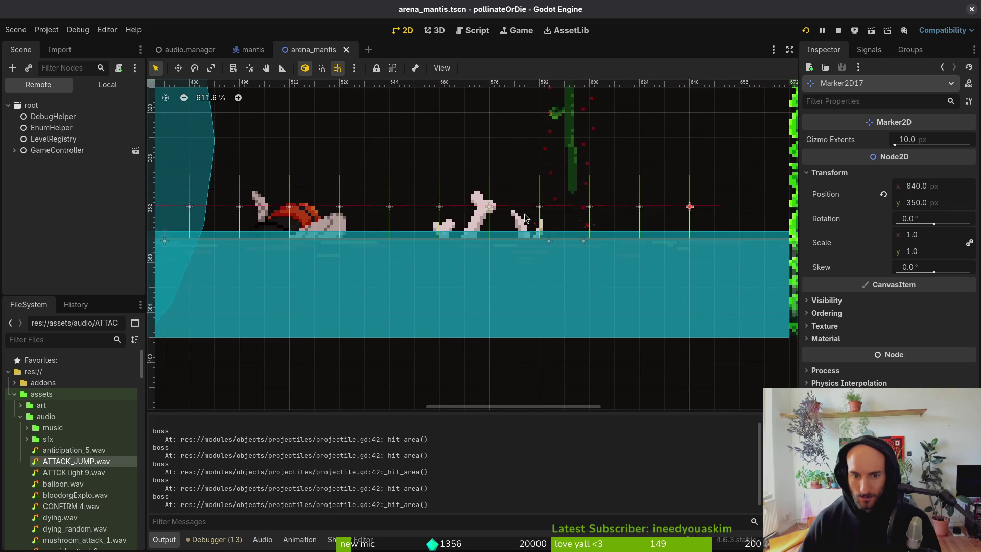
scroll(336, 214, "left", 5)
scroll(413, 245, "left", 2)
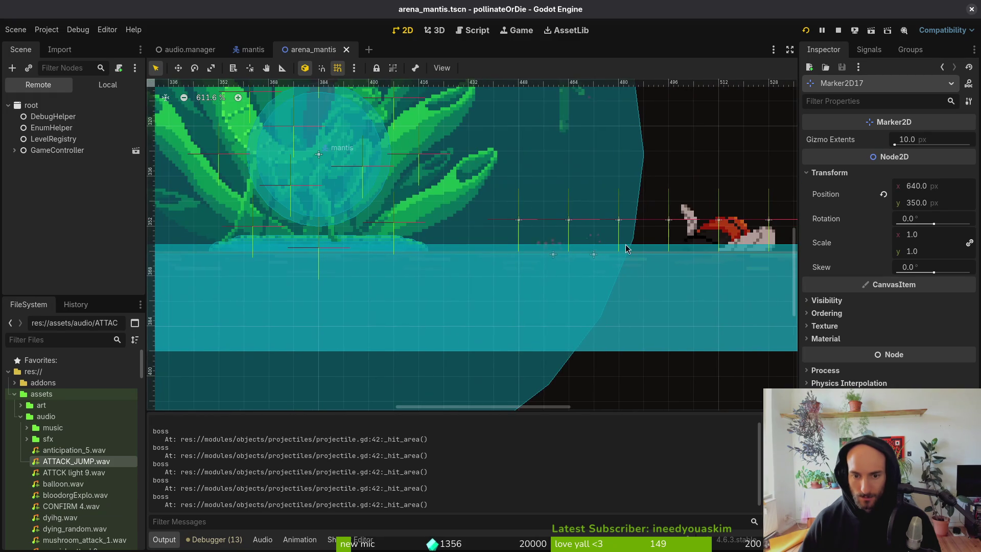
scroll(517, 254, "right", 6)
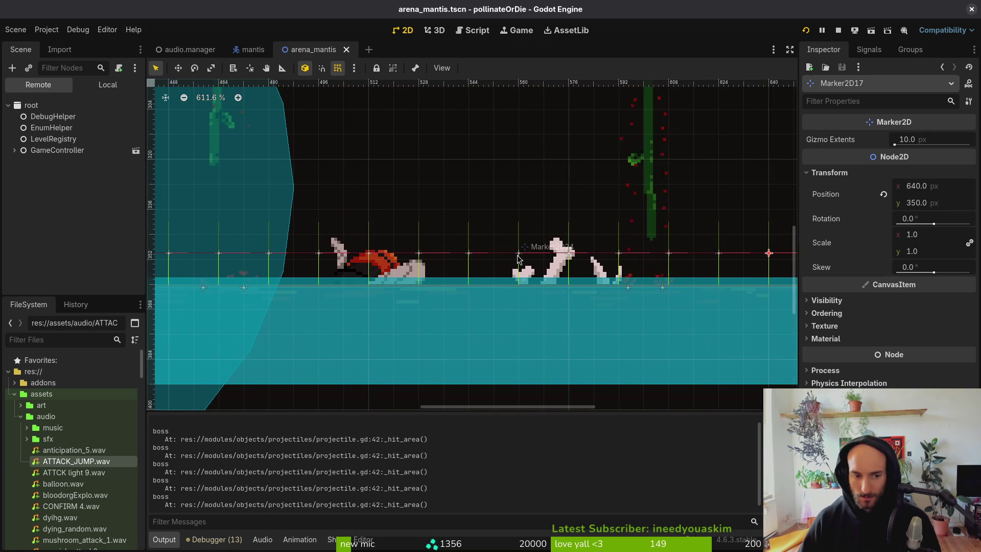
scroll(583, 317, "up", 2)
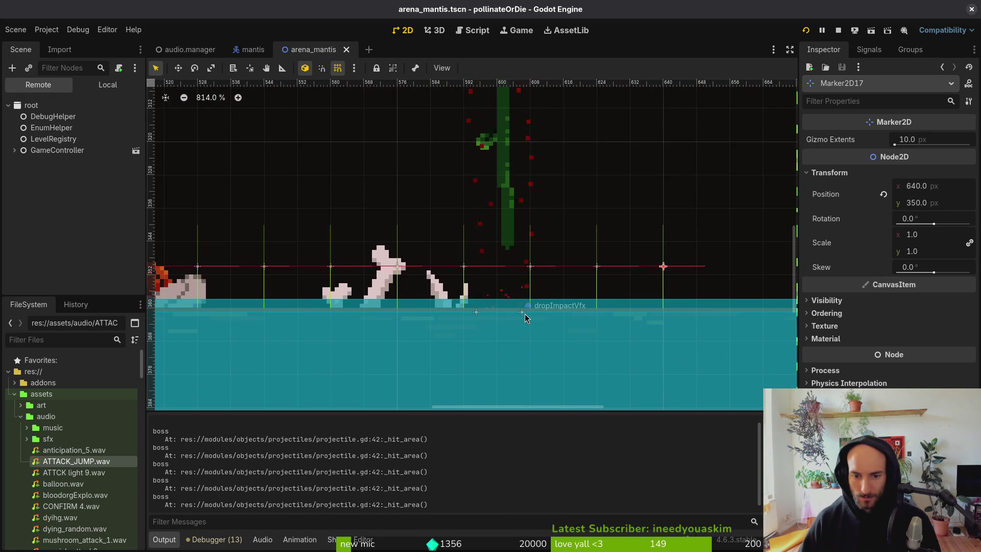
scroll(646, 315, "down", 3)
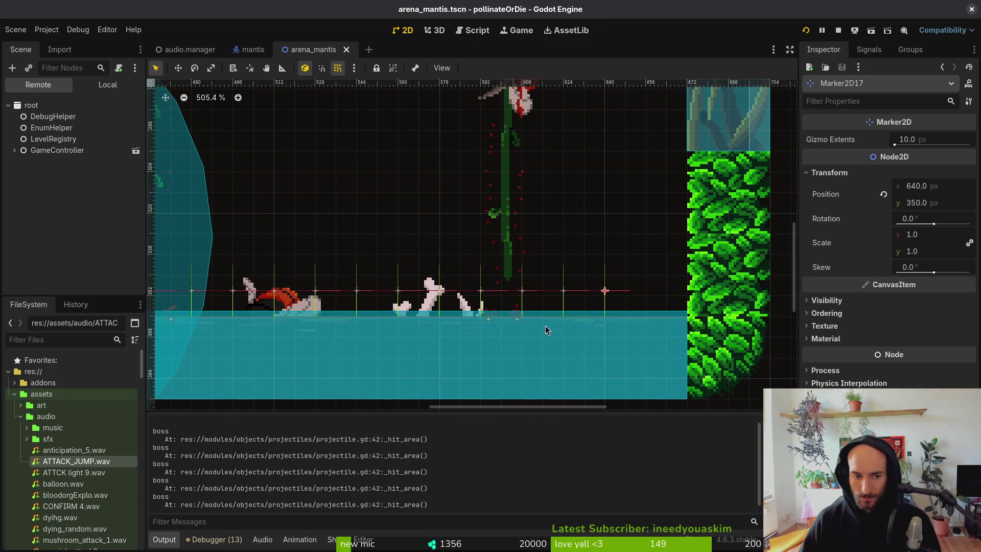
left_click_drag(301, 357, 574, 330)
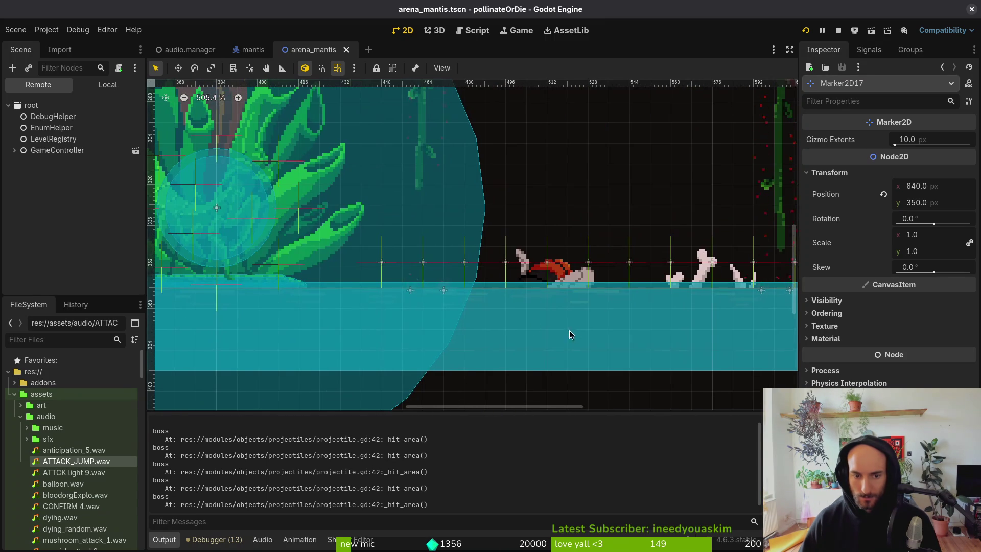
scroll(408, 329, "down", 3)
left_click_drag(408, 329, 631, 309)
scroll(460, 307, "left", 5)
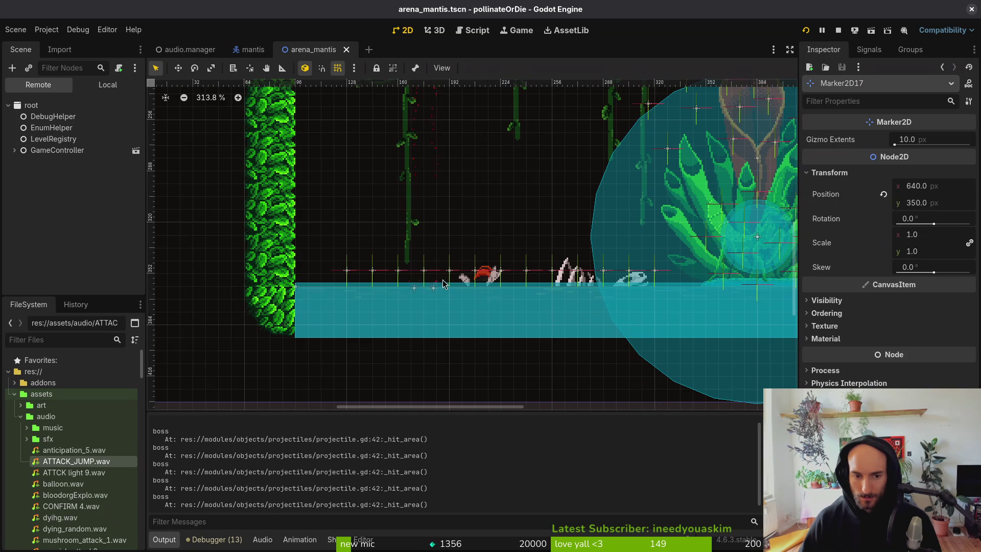
scroll(562, 296, "right", 10)
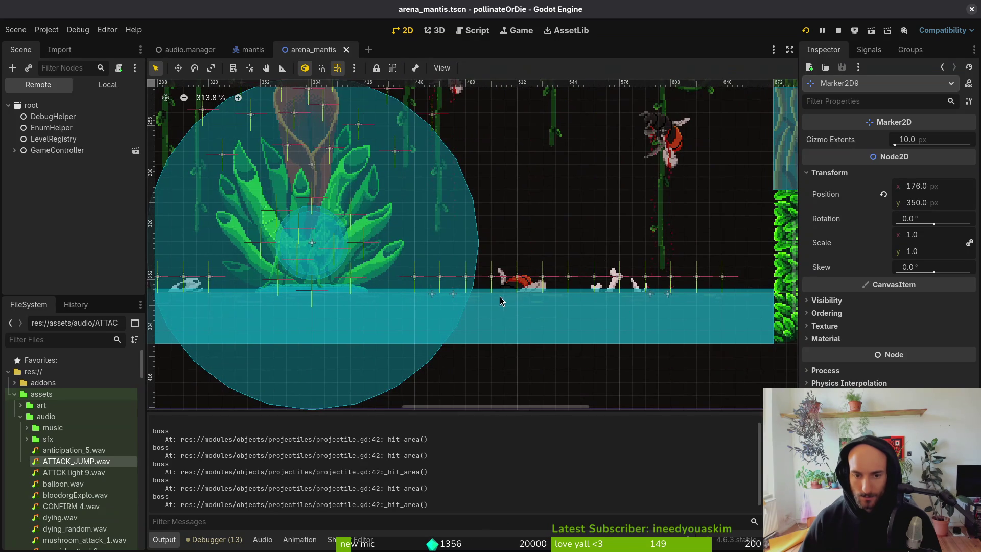
scroll(511, 307, "up", 1)
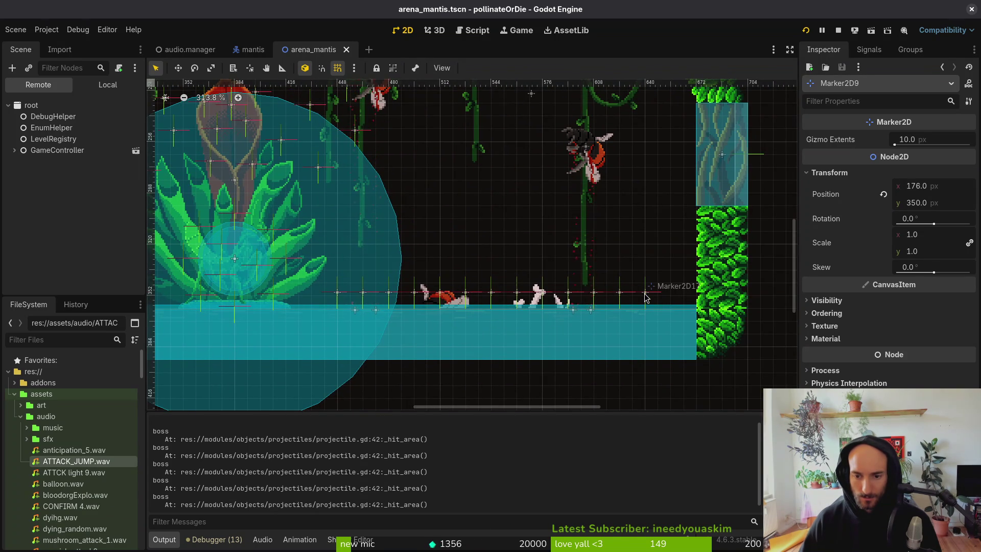
Step: Switch the Scene dock to the Local node tree and collapse orbSpawns
left_click(108, 85)
scroll(105, 202, "up", 3)
scroll(105, 203, "up", 3)
left_click(14, 262)
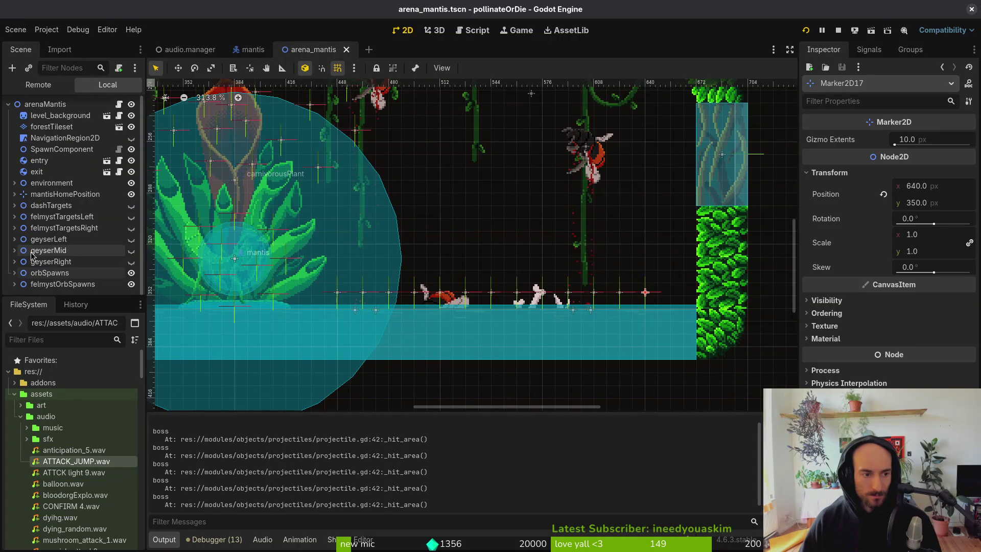
Step: Hide the orbSpawns markers and toggle felmystTargetsLeft visibility back and forth
left_click(131, 273)
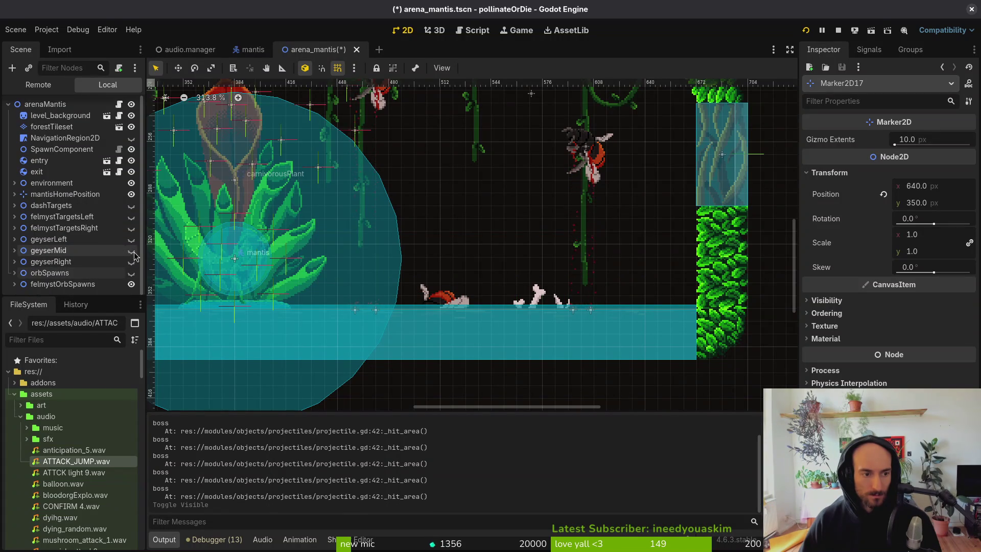
left_click(132, 217)
left_click(133, 218)
left_click(132, 218)
left_click(132, 218)
Step: Toggle the felmystOrbSpawns markers back on and show the orbSpawns markers again
left_click(131, 285)
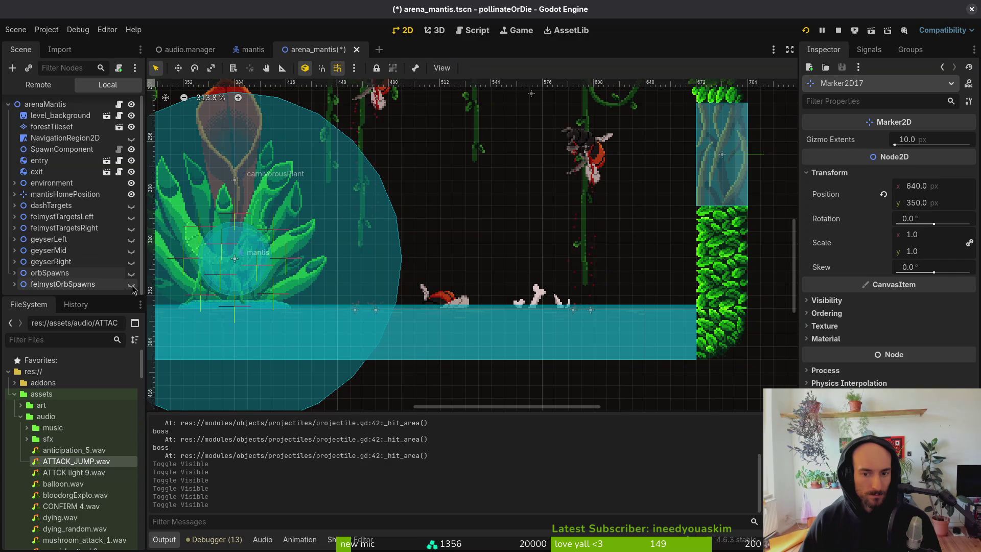
left_click(132, 286)
left_click(132, 286)
left_click(131, 286)
left_click(132, 286)
left_click(132, 287)
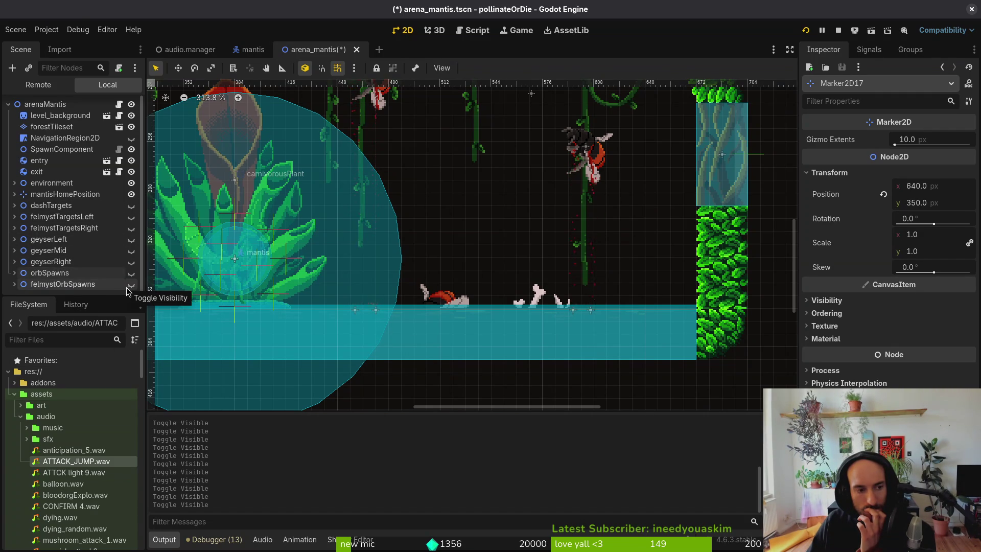
left_click(132, 274)
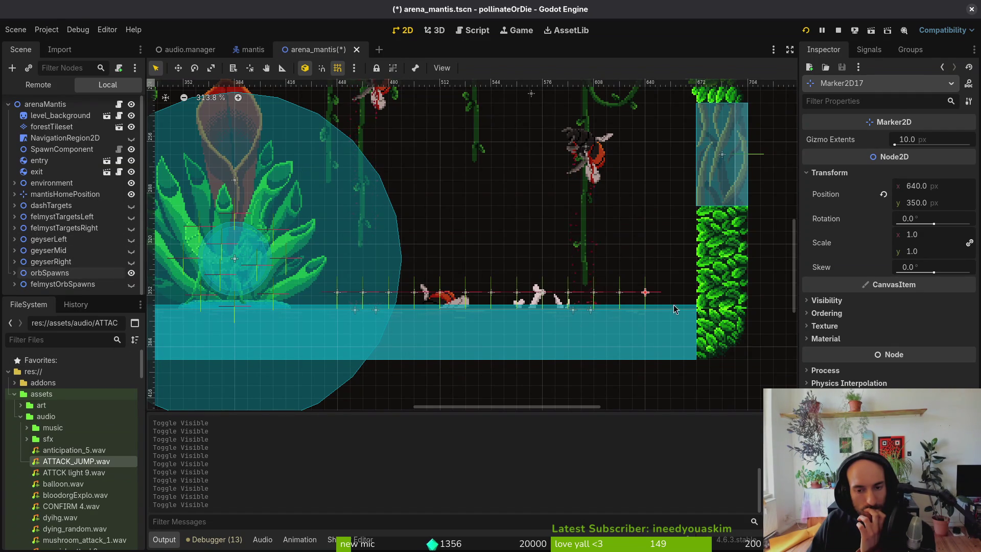
Step: Select the level_background node, then run vim in the terminal's Downloads folder
left_click(674, 290)
scroll(674, 293, "down", 5)
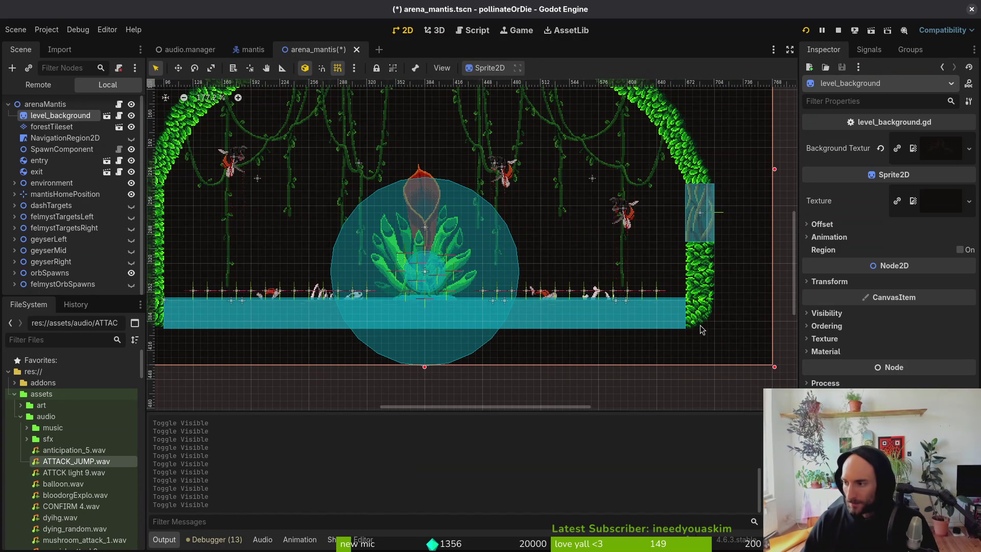
key("alt+Tab")
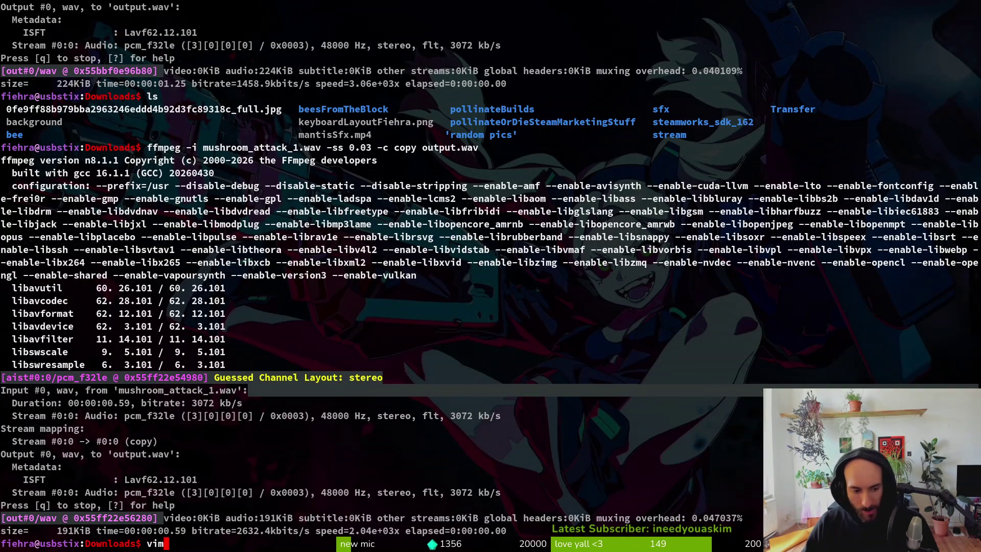
key("Return")
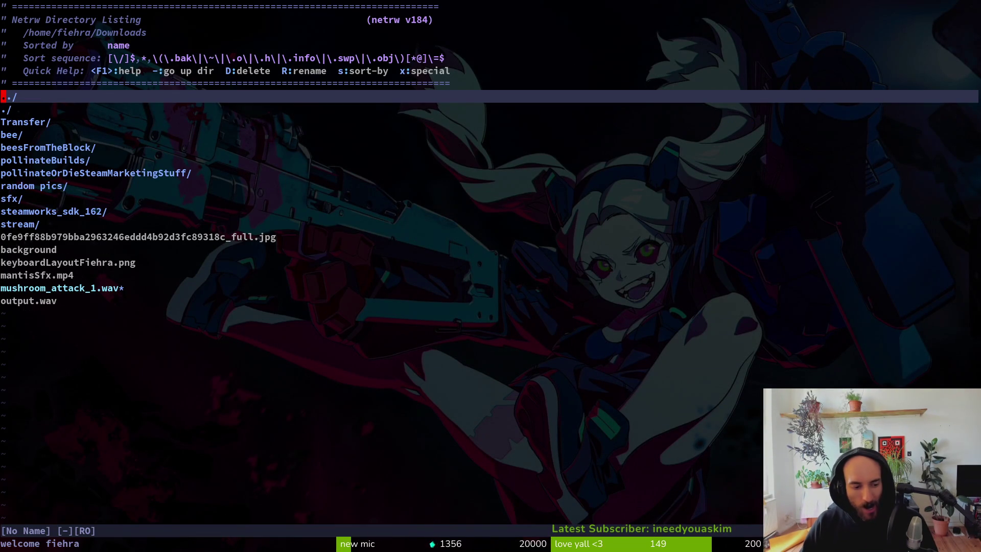
Step: Quit vim, move into the pollinate-or-die project folder and start vim there
type(":q")
key("Return")
key("Return")
type("cd gamedev/po")
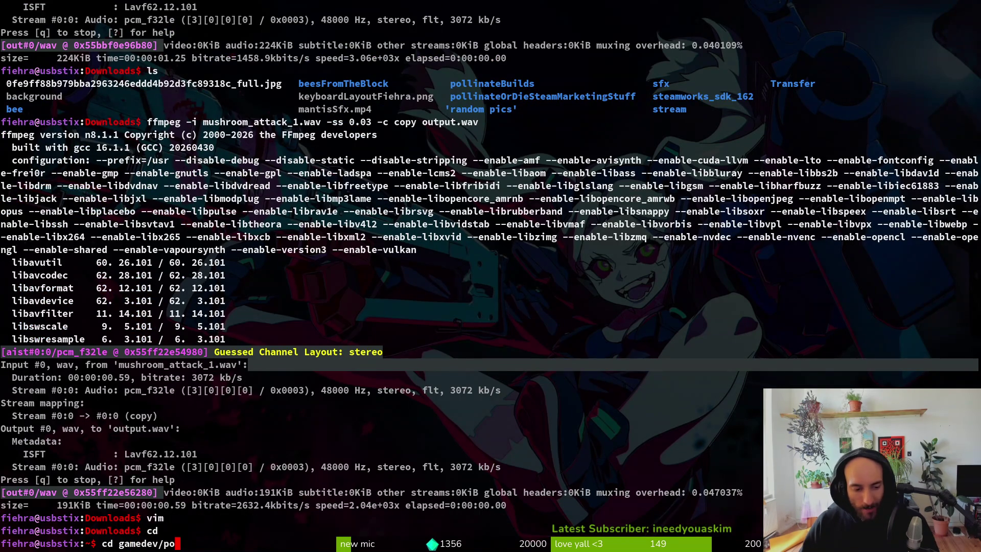
key("Tab")
key("Return")
type("vim")
key("Return")
Step: Find and open bloodorb.gd with the project file finder
key("space")
key("f")
key("f")
type("bloorb")
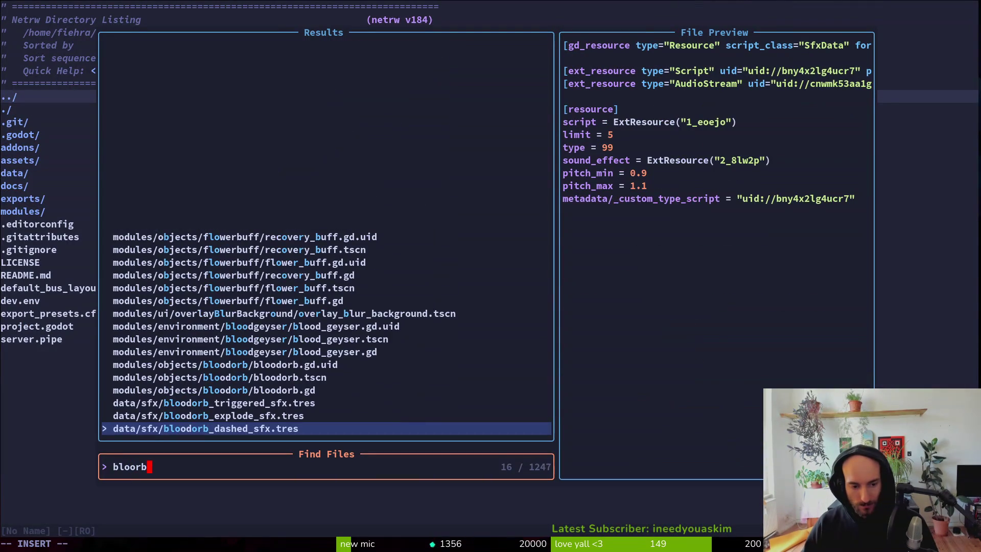
key("Up")
key("Up")
key("Up")
key("Return")
Step: Read through _ready, _physics_process, hit_wall and _trigger_explosion in bloodorb.gd
key("2")
key("8")
key("j")
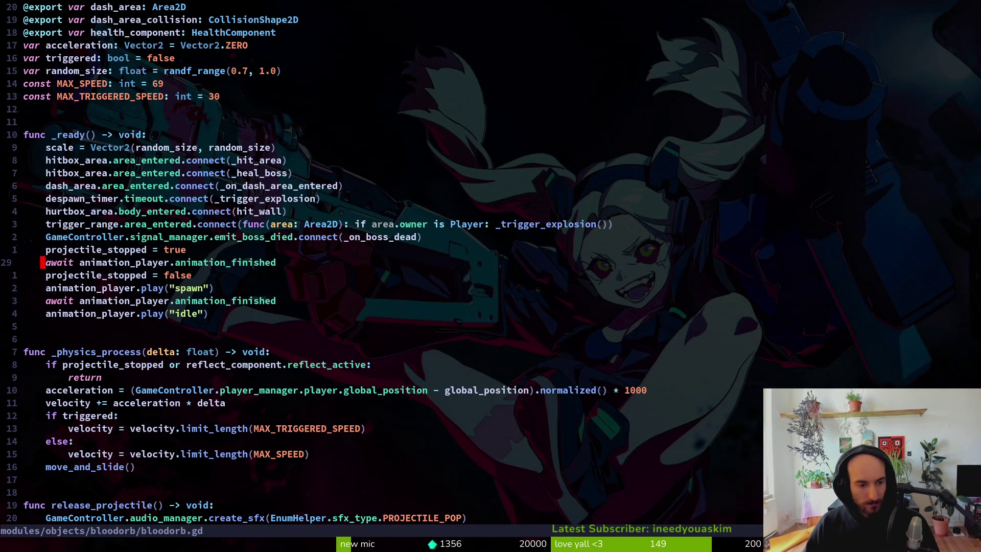
key("8")
key("j")
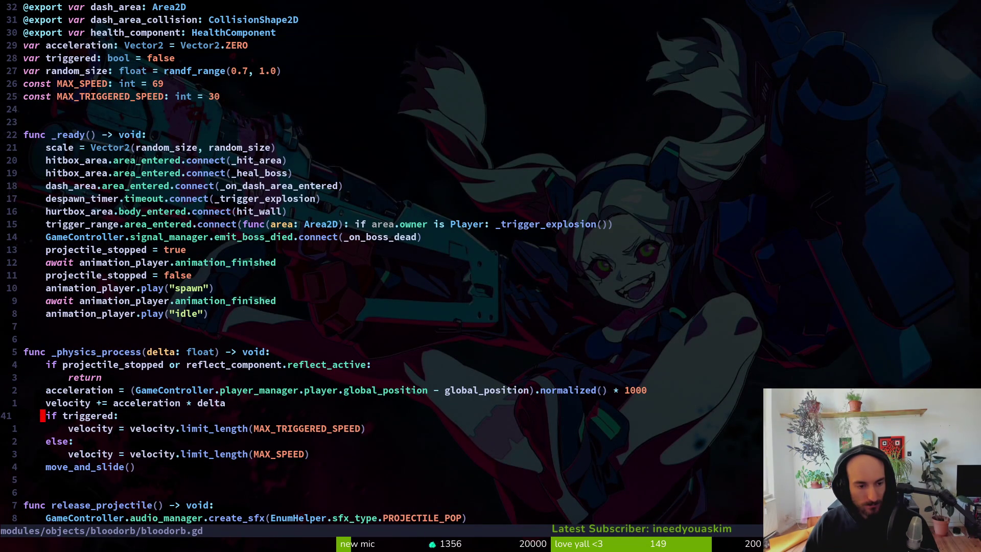
key("j")
key("j")
key("j")
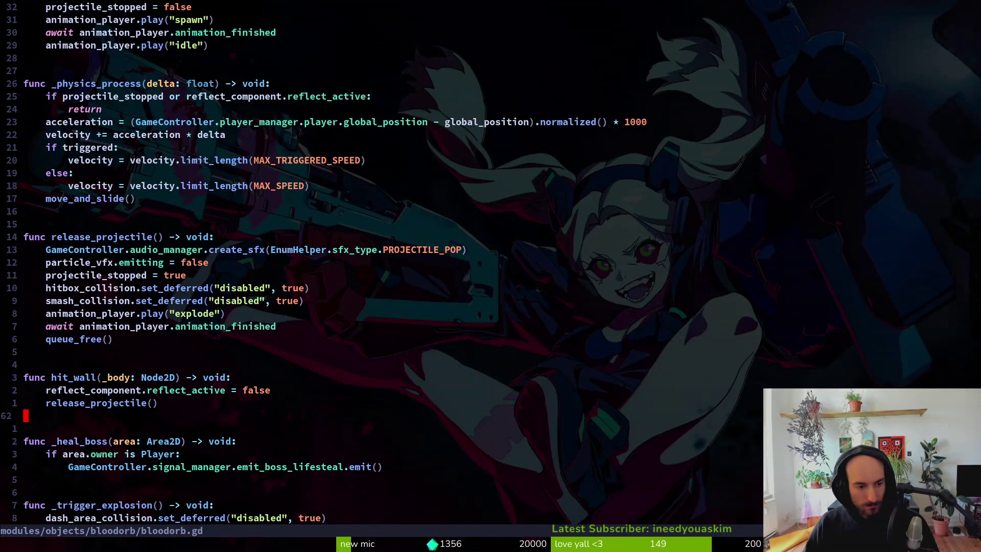
key("j")
key("j")
key("j")
key("ctrl+u")
key("ctrl+u")
key("k")
key("k")
key("k")
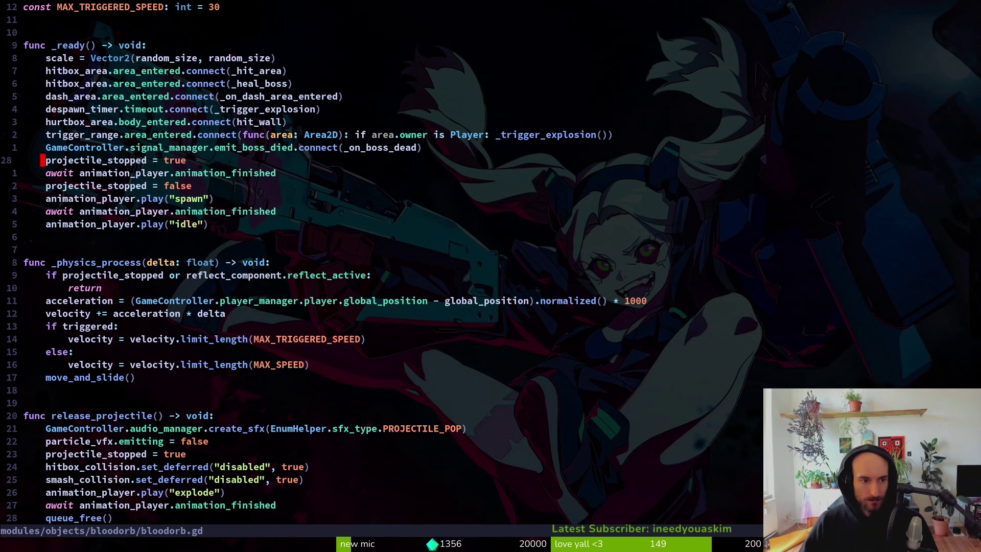
Step: Move the projectile_stopped = true line to the top of _ready()
key("V")
key("K")
key("K")
key("K")
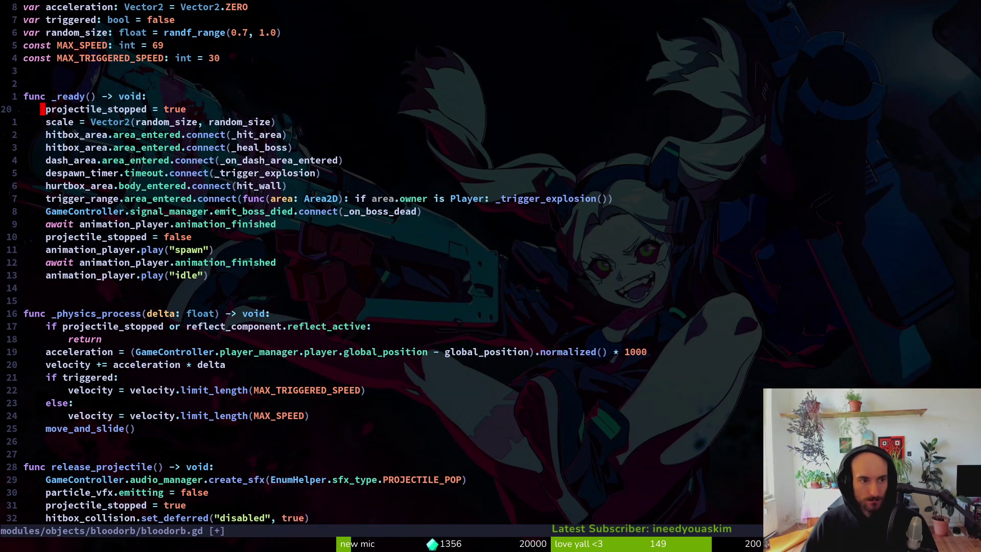
key("k")
key("k")
key("k")
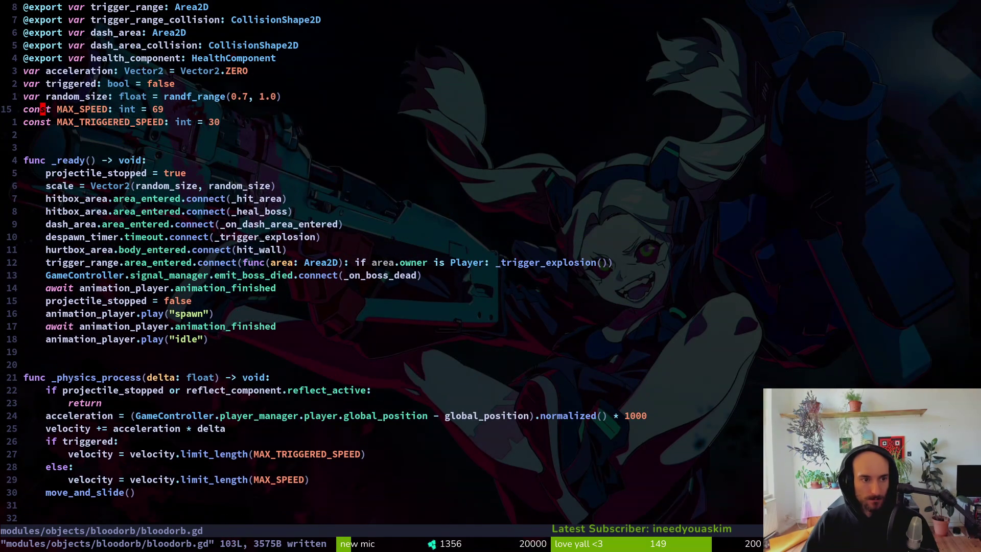
key("k")
key("k")
key("k")
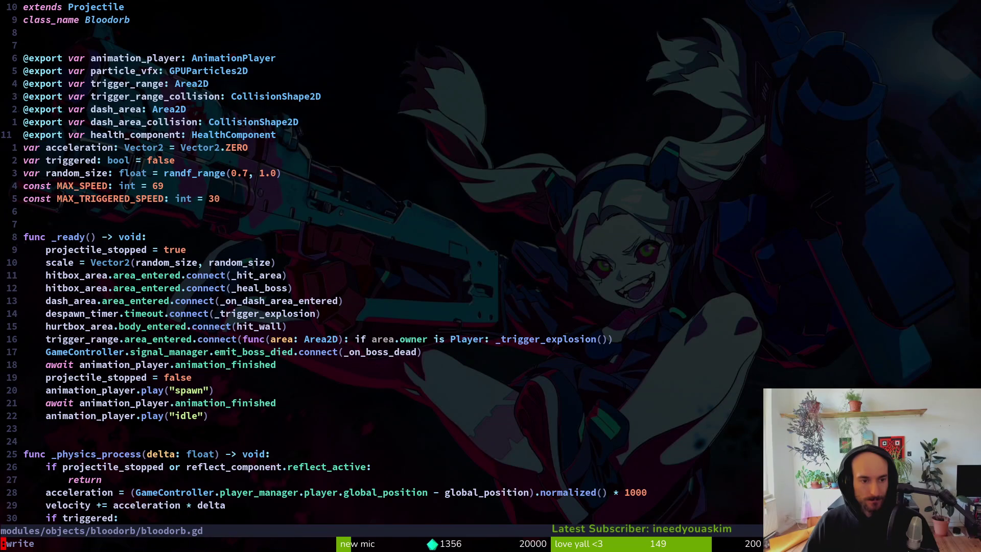
key("alt+Tab")
Step: Launch the game, continue the save and load the mantis boss level
key("F5")
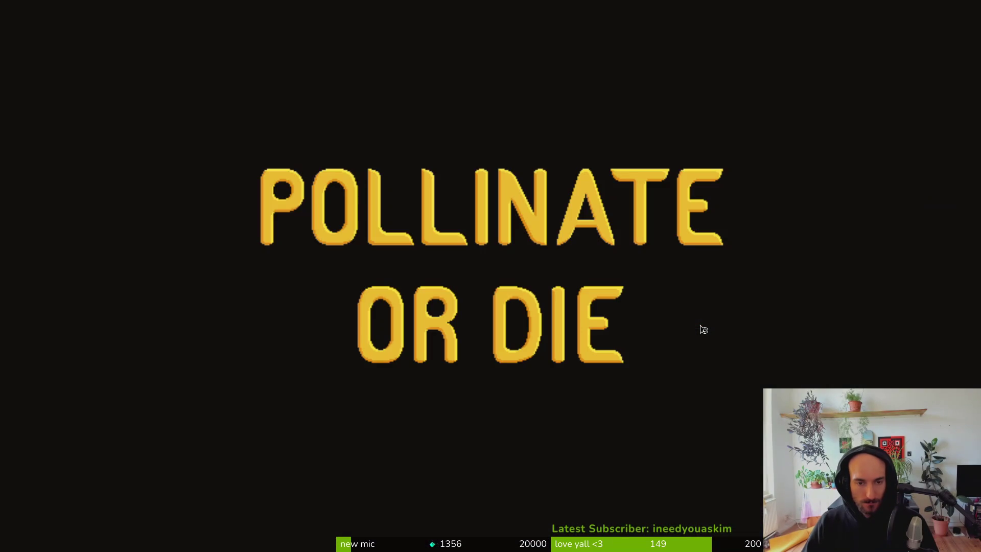
key("Return")
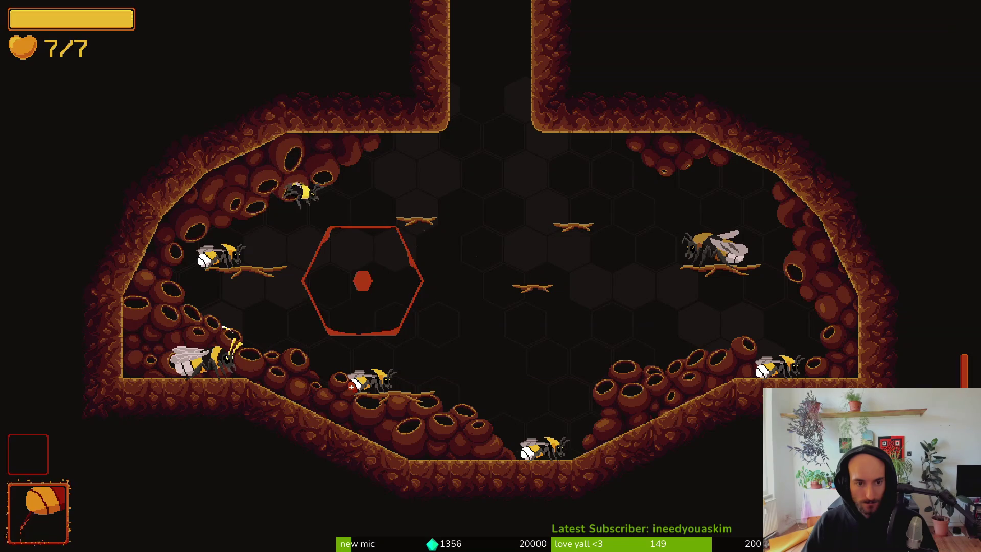
key("Escape")
key("Down")
key("Down")
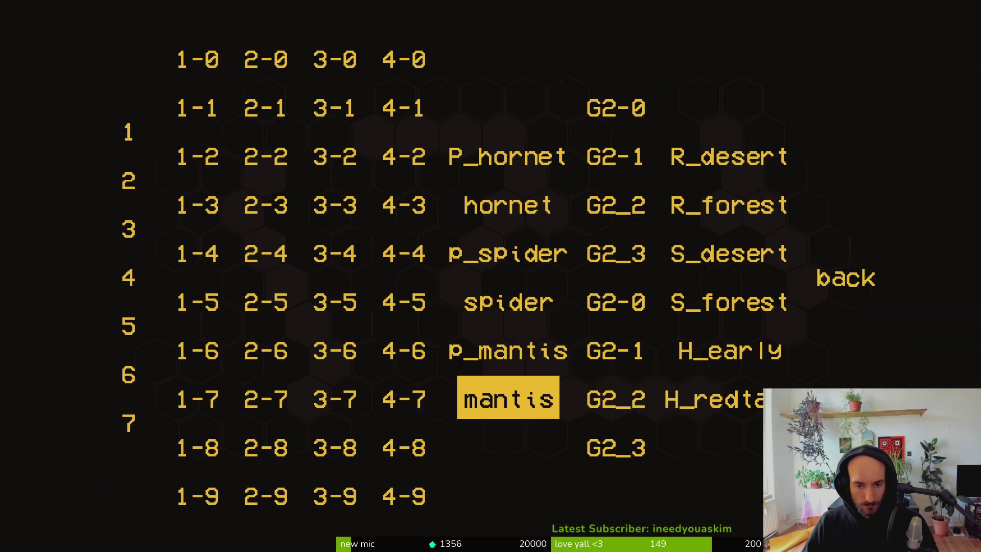
key("Up")
key("Return")
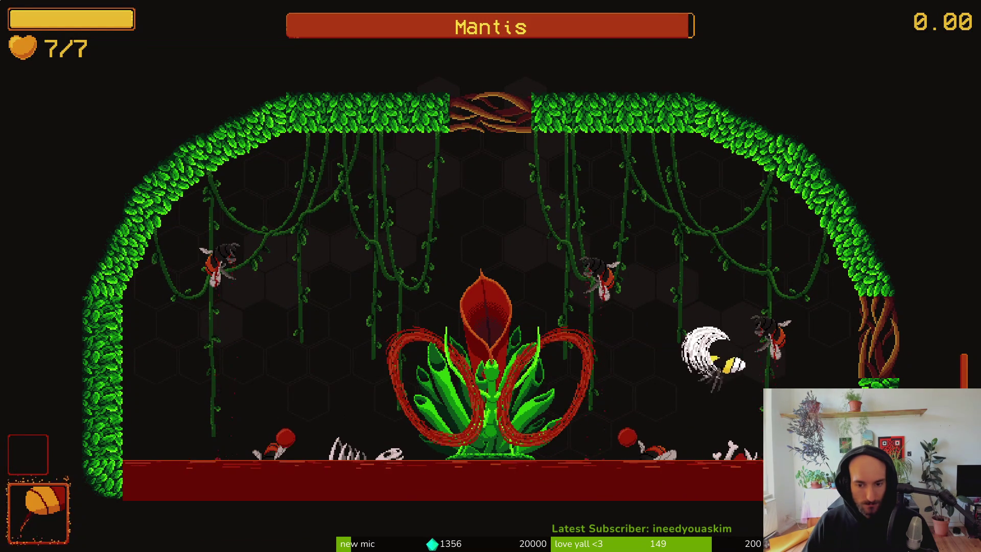
Step: Fight the mantis boss, dodging its dash, beam and blood orbs
key("a")
key("d")
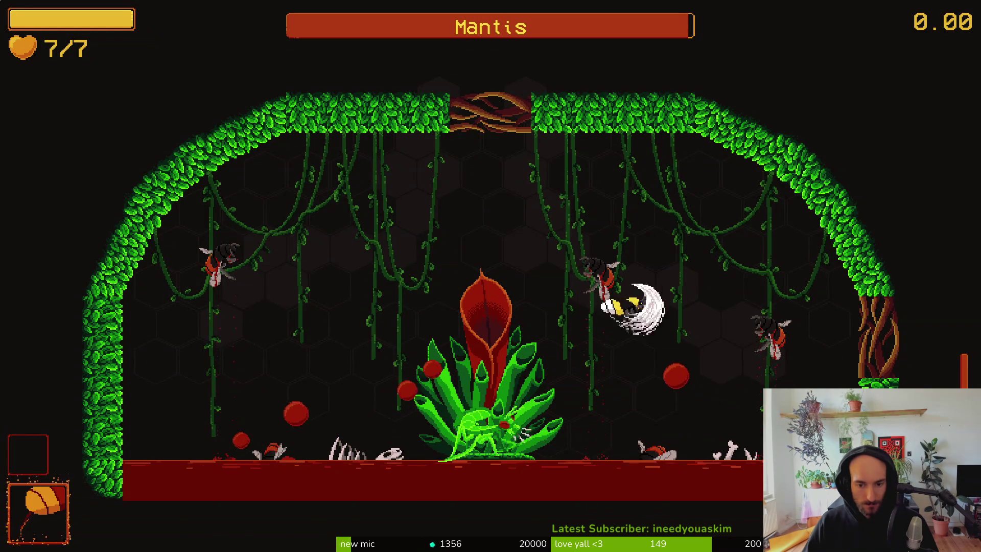
key("d")
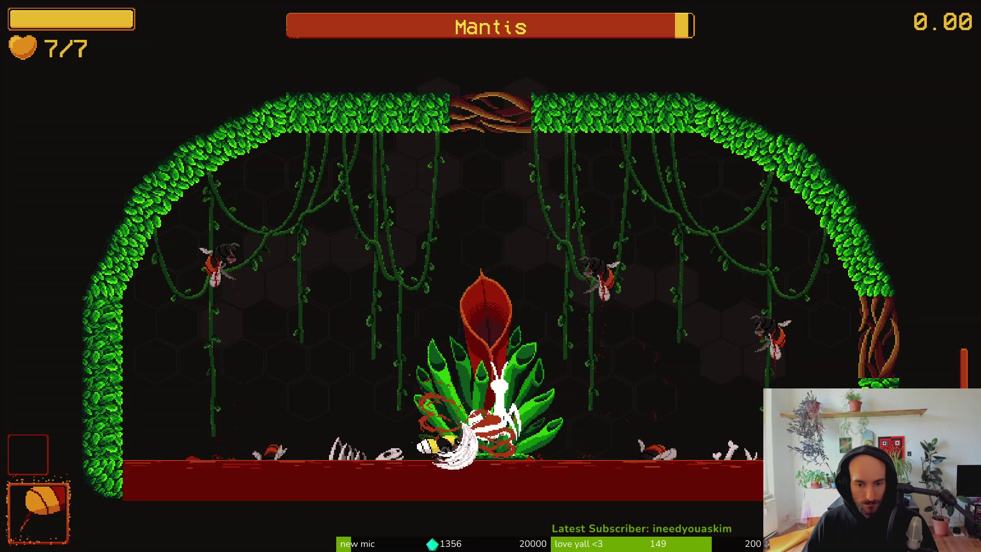
key("a")
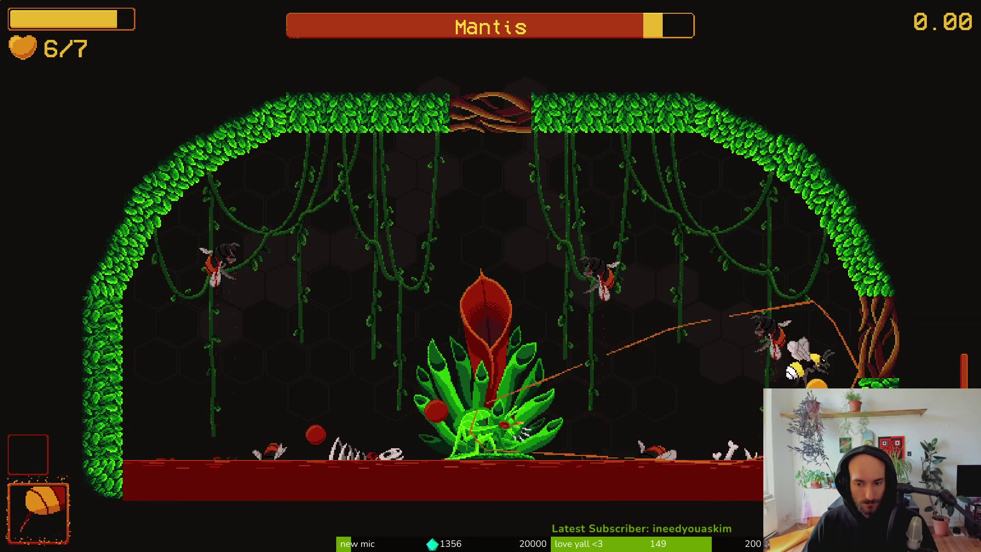
key("d")
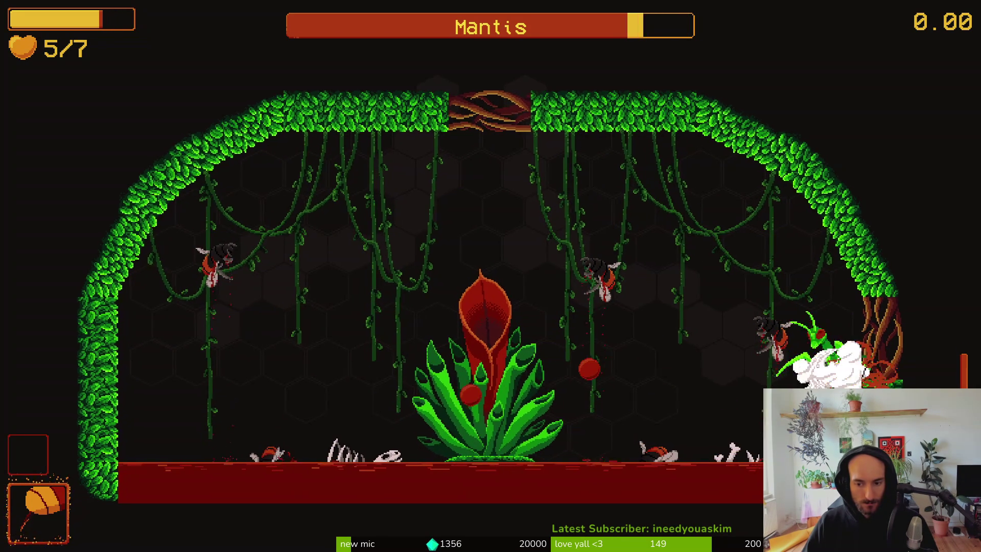
key("a")
key("a")
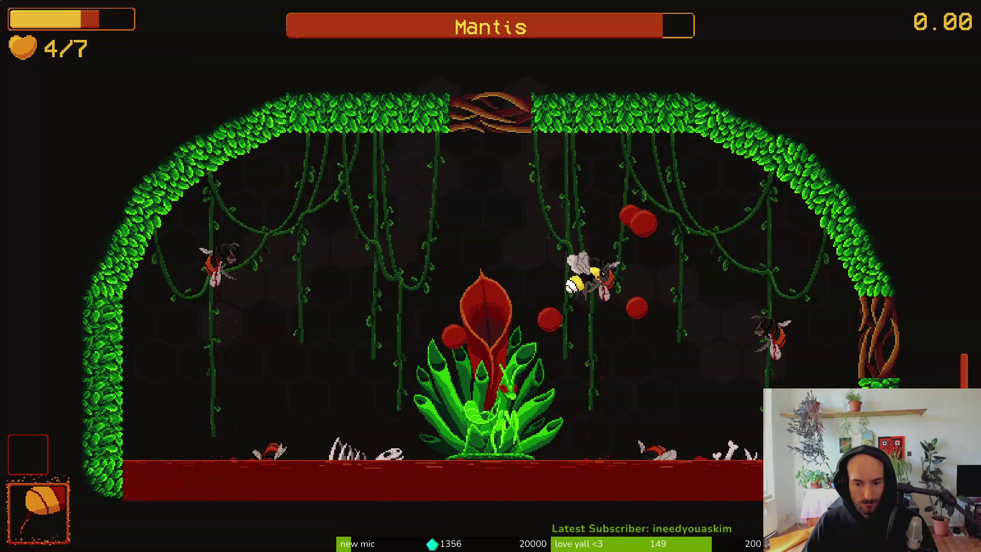
key("a")
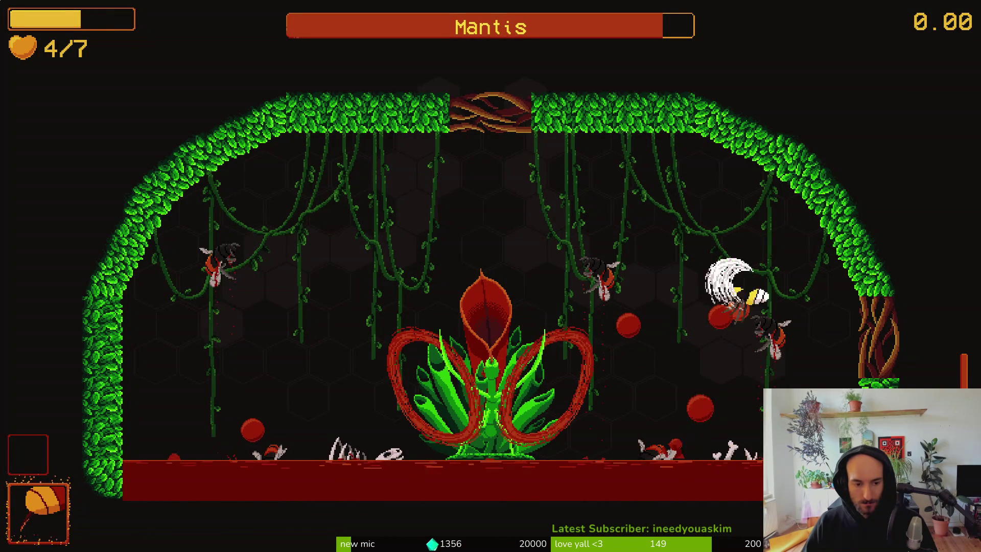
key("a")
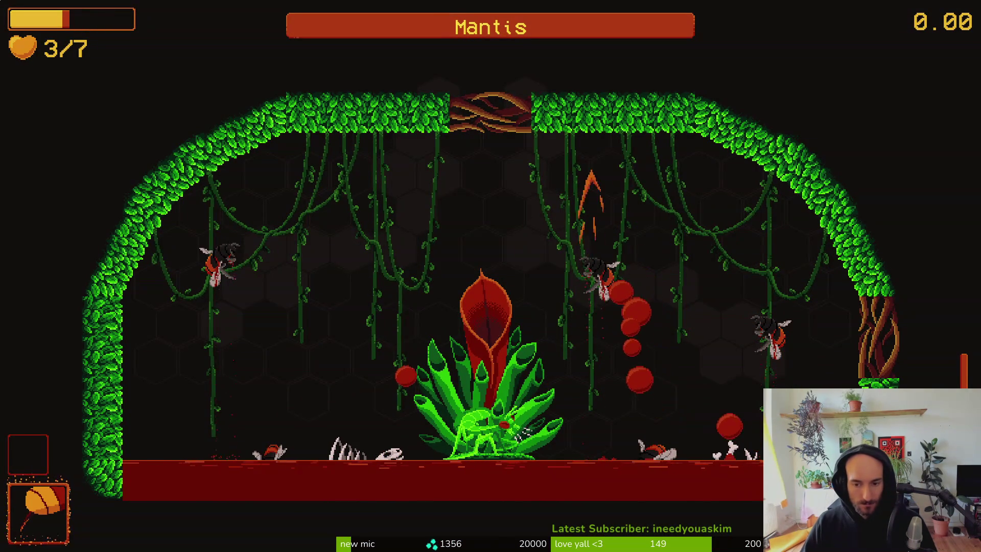
key("d")
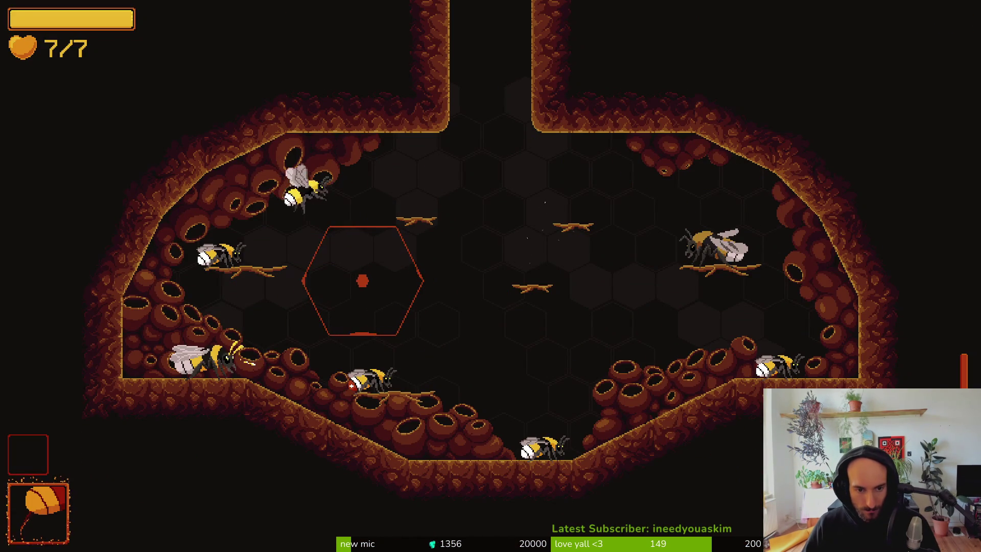
Step: Reload the p_mantis arena from the debug menu, dash left, then pause and return to the script
key("F1")
key("Down")
key("Return")
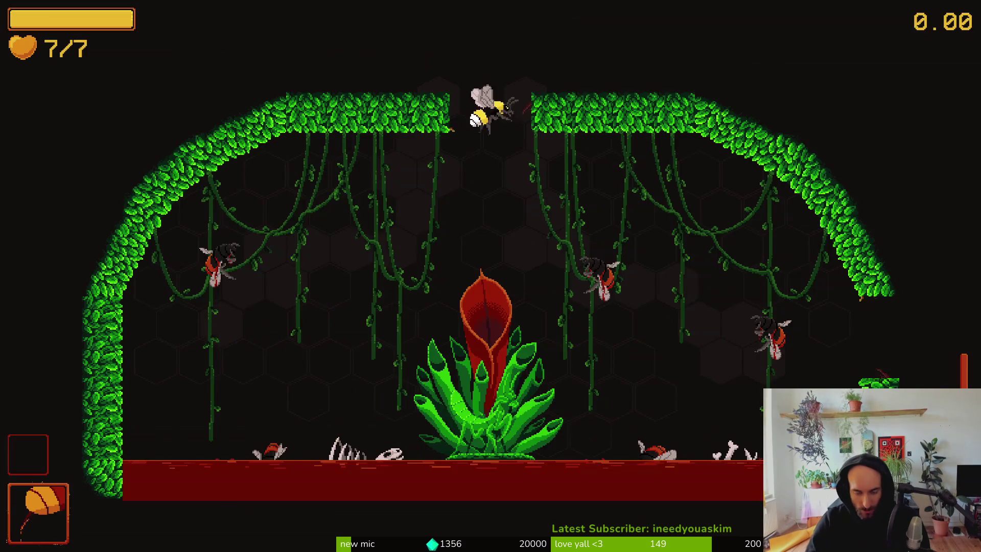
key("Left")
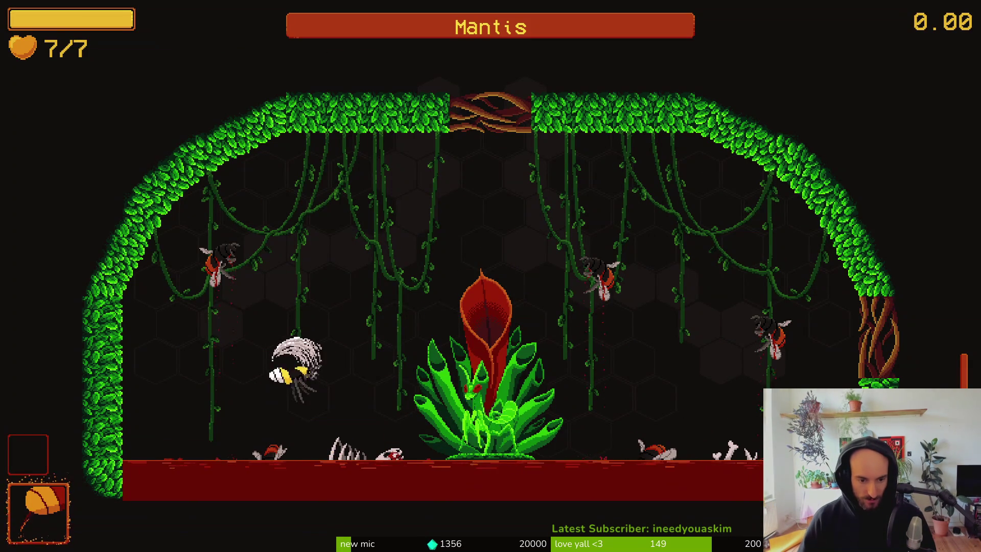
key("Left")
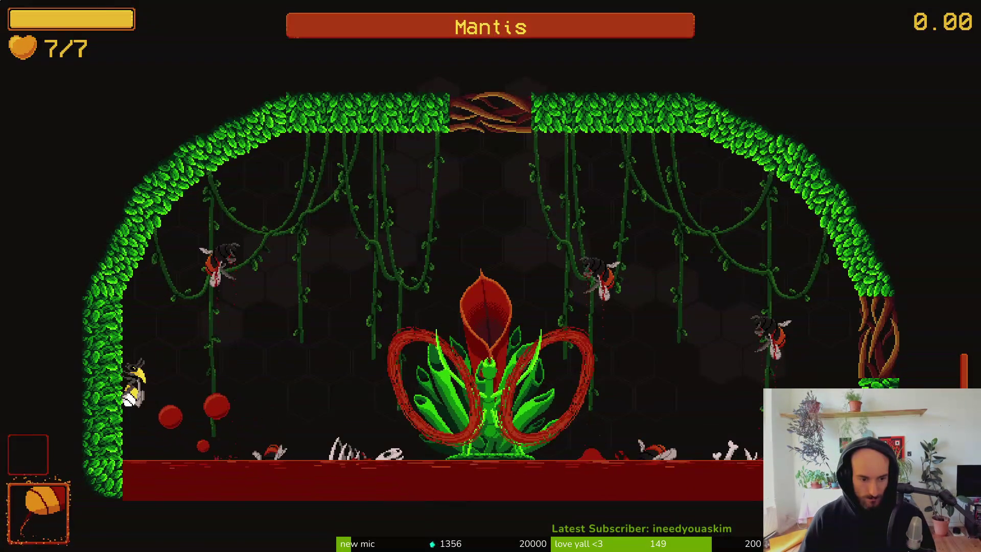
key("Escape")
key("alt+Tab")
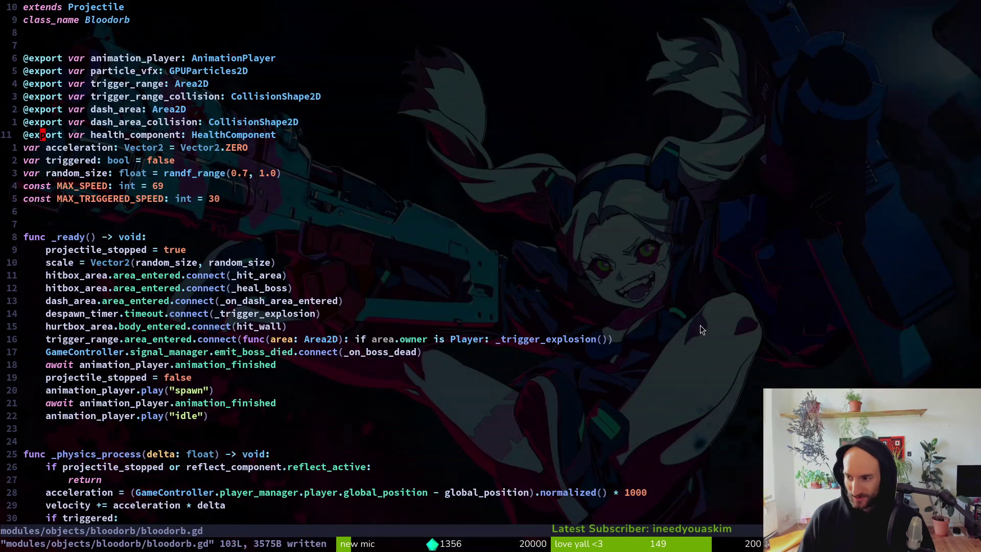
Step: In the Local scene tree, select all 26 orb spawn markers, Marker2D through Marker2D26
key("alt+Tab")
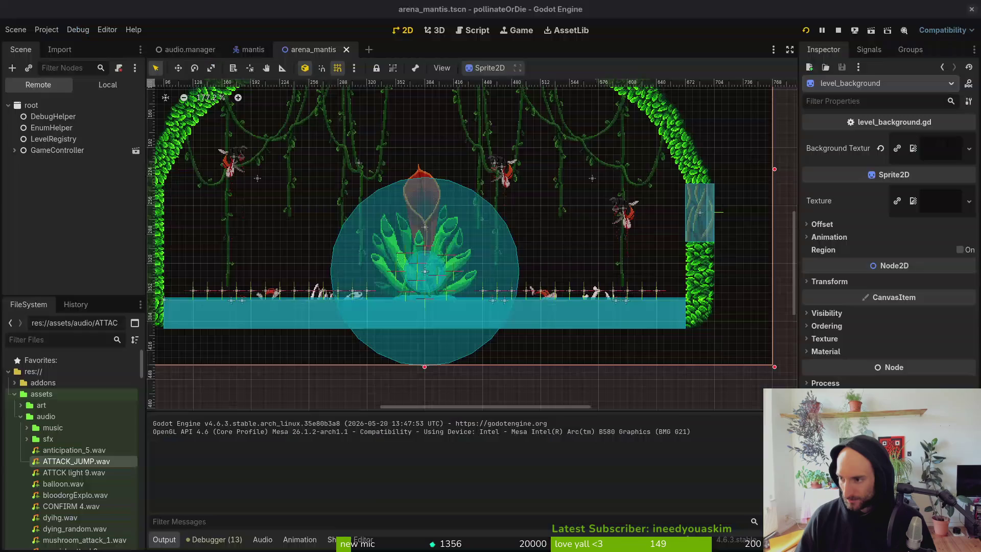
left_click(99, 84)
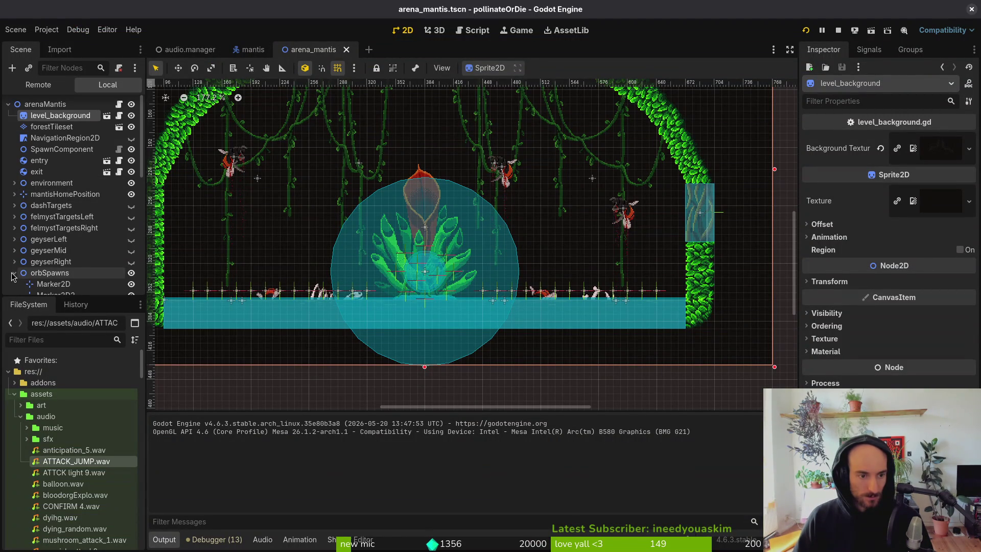
scroll(70, 274, "down", 3)
left_click(75, 194)
scroll(74, 201, "down", 6)
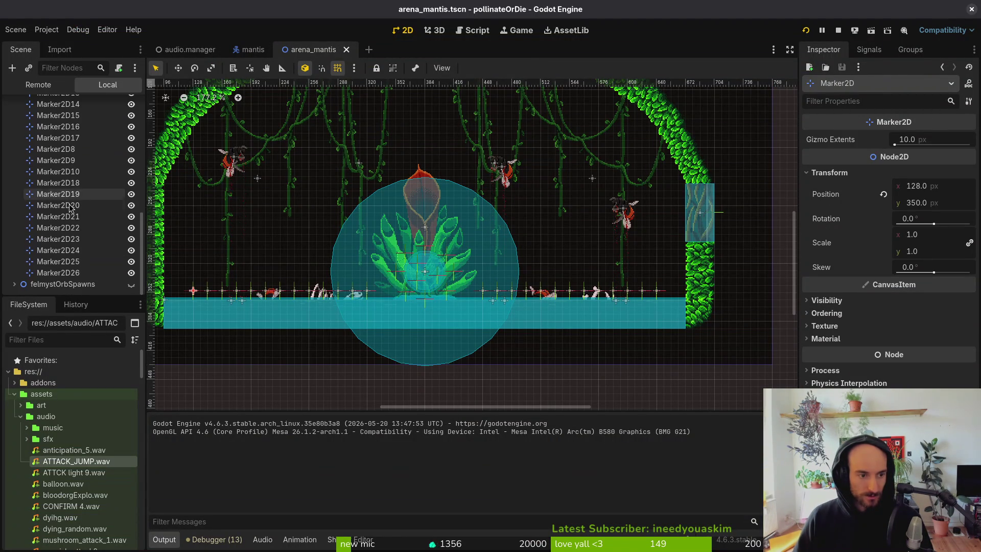
left_click(70, 274, "shift")
scroll(367, 223, "left", 2)
scroll(367, 223, "down", 1)
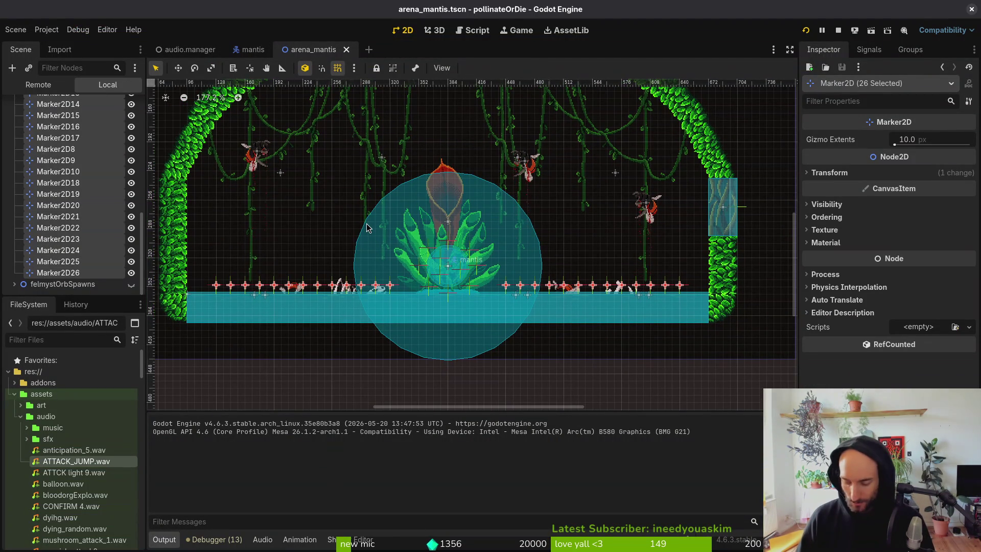
Step: Nudge the selected markers down, save the arena scene and run the project
key("Down")
key("Escape")
key("ctrl+s")
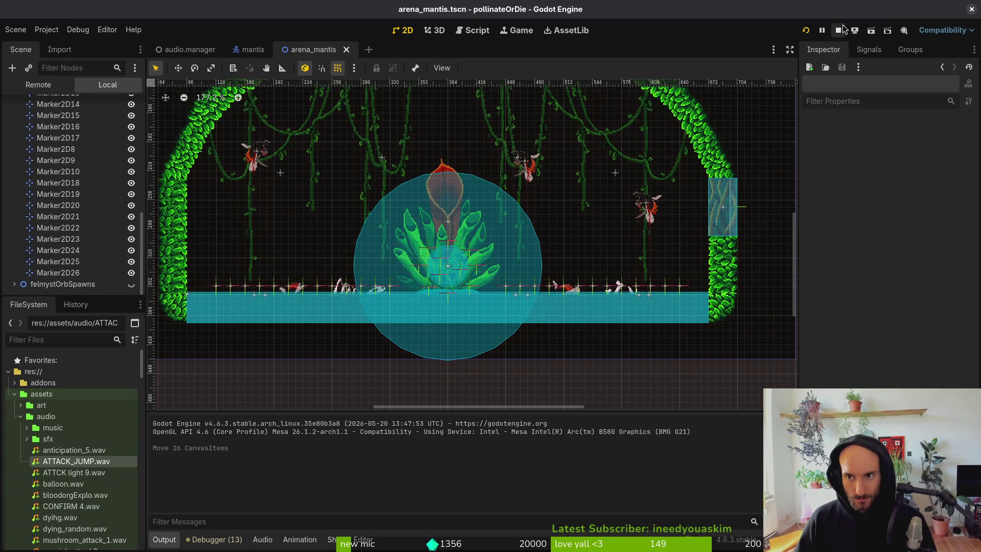
left_click(806, 31)
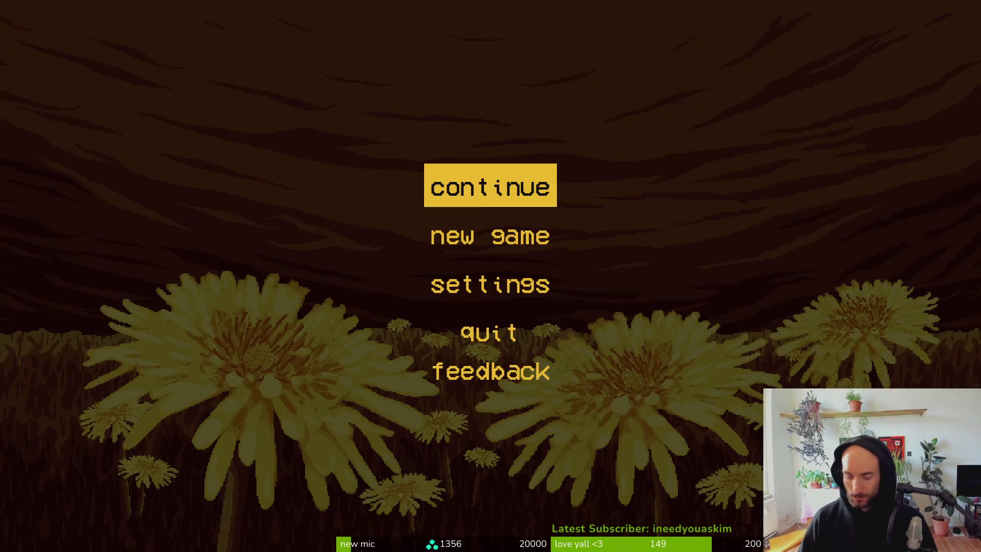
Step: Continue the saved game and start the mantis boss level from the debug menu
key("Return")
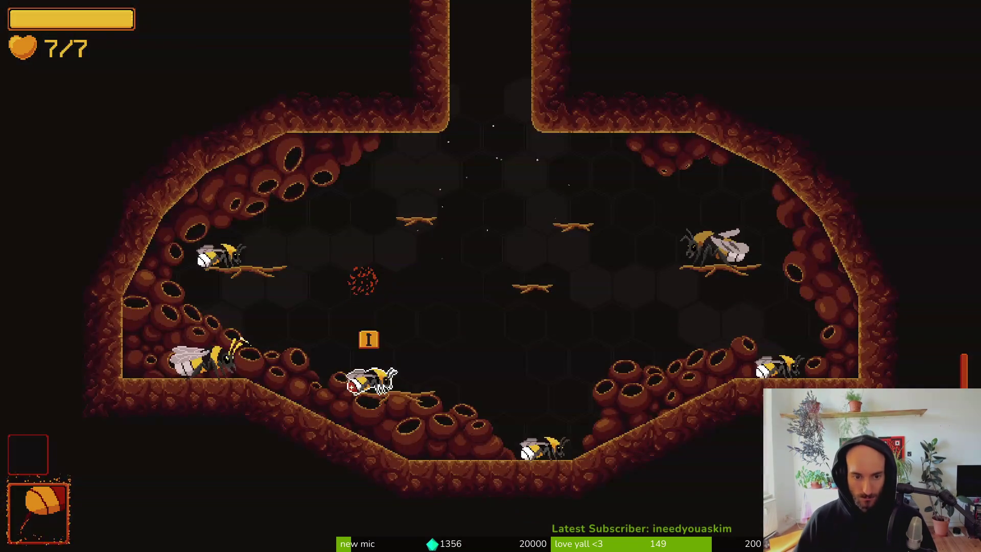
key("Escape")
key("Down")
key("Down")
key("Return")
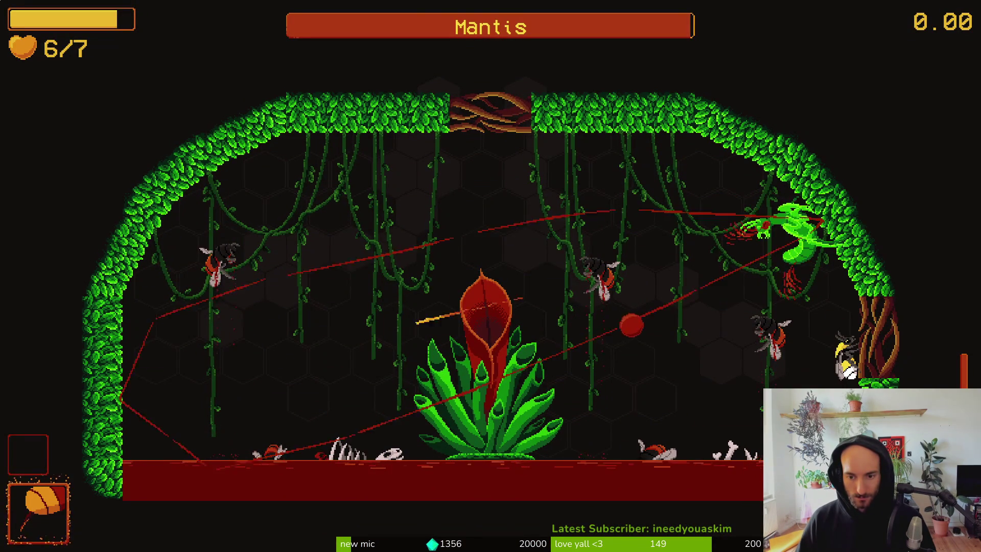
Step: Fight the mantis across the arena, dodging and slashing near both walls
key("Left")
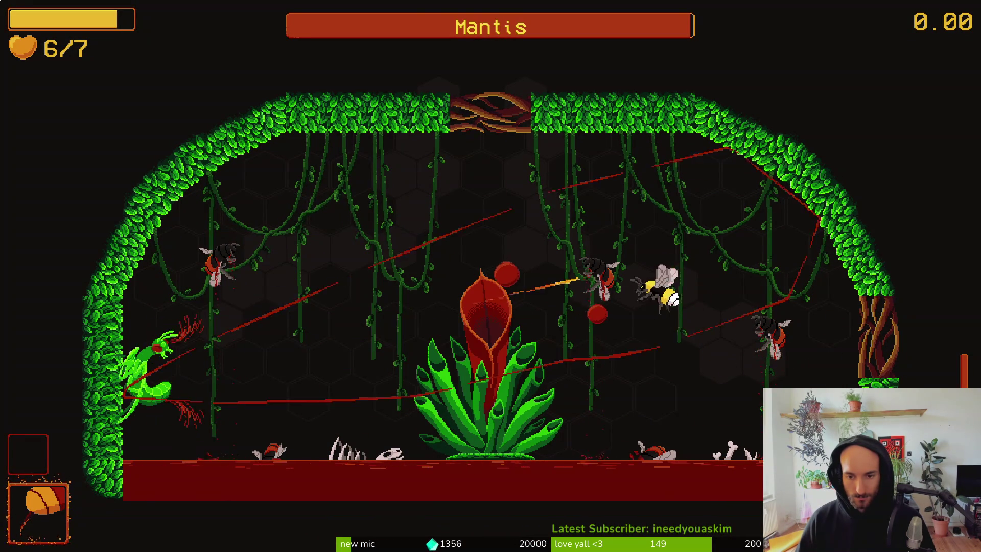
key("Right")
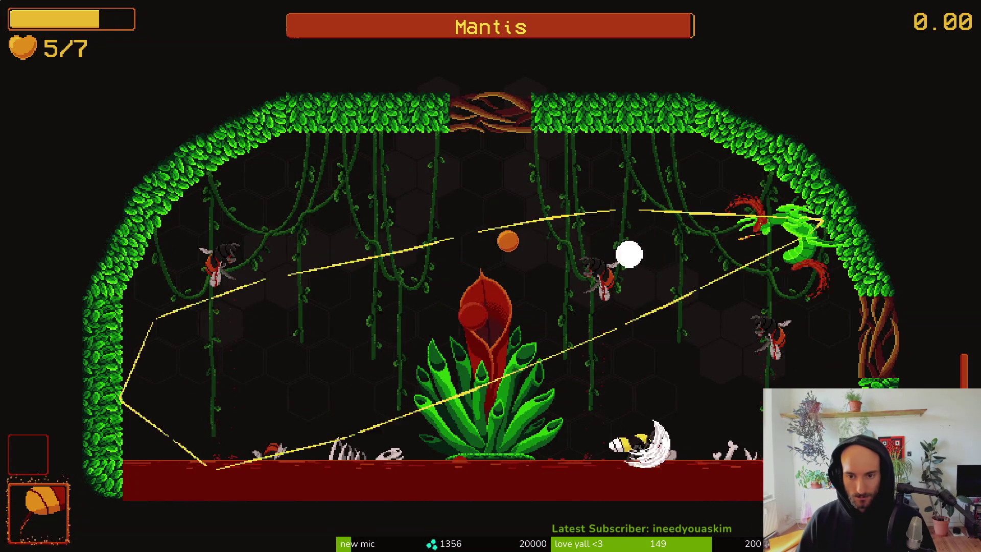
key("Up")
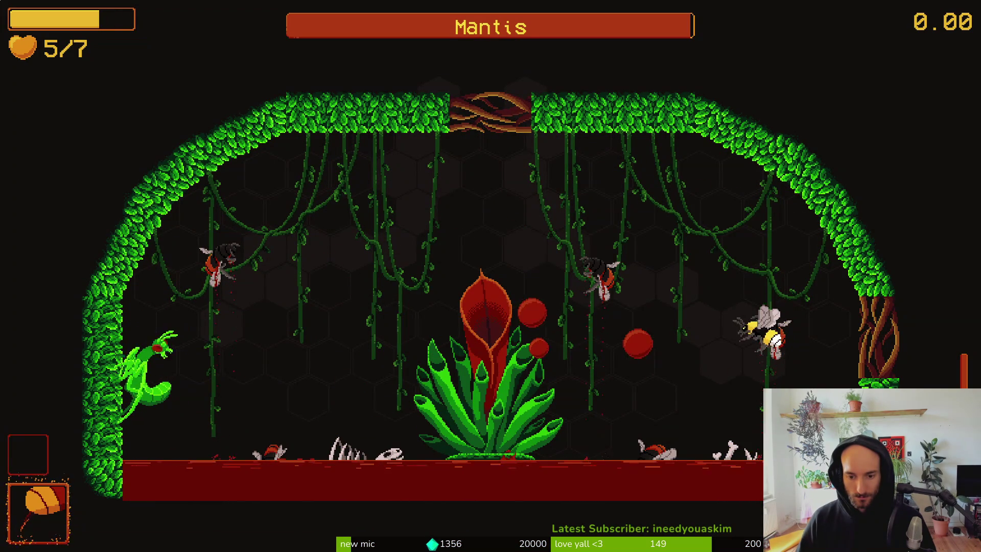
key("Up")
key("Left")
key("Right")
key("Right")
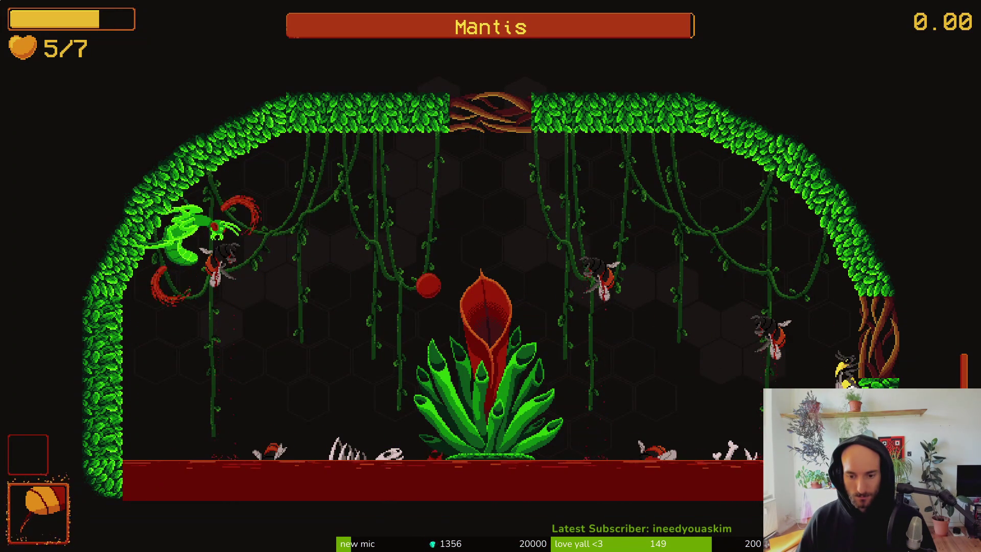
key("Up")
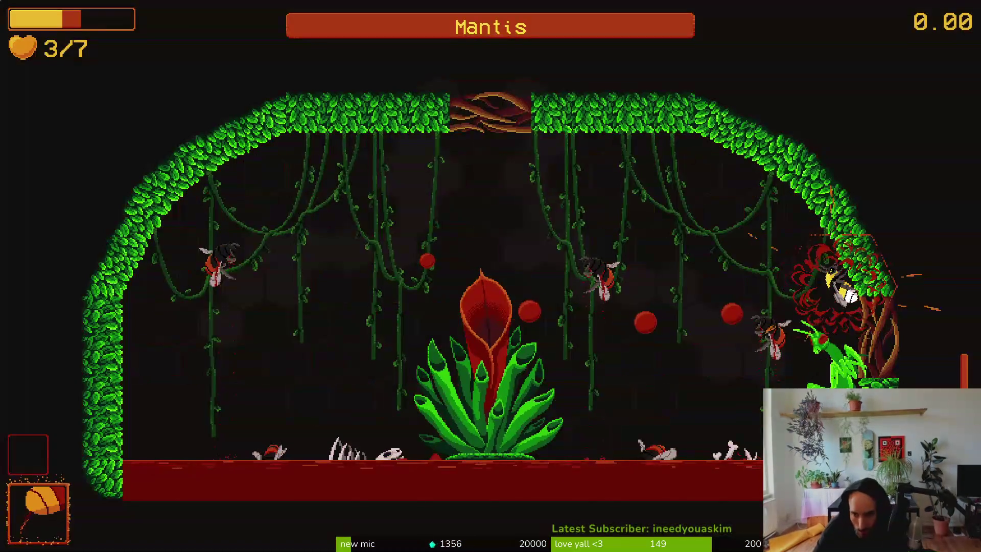
key("x")
key("Left")
key("x")
key("Up")
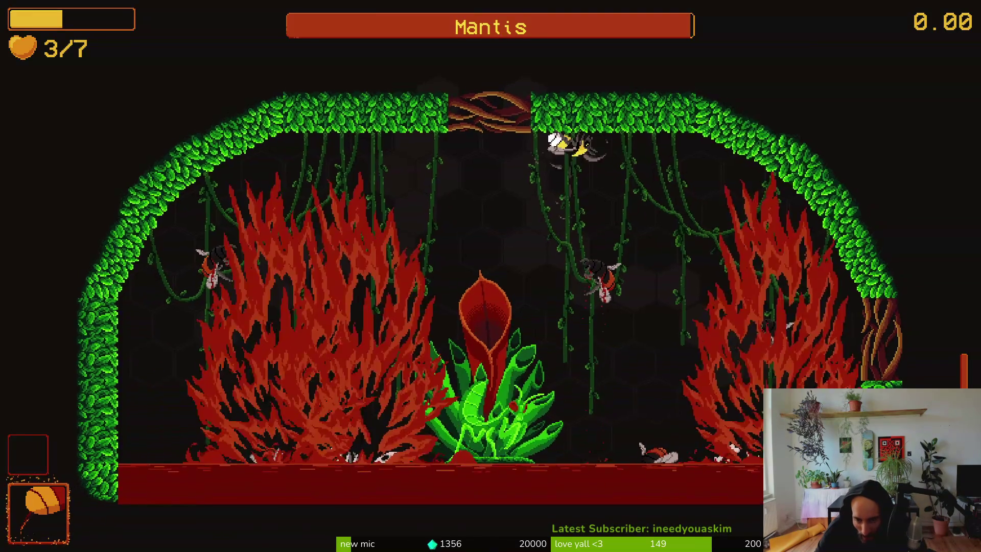
key("Right")
key("x")
key("Left")
key("Up")
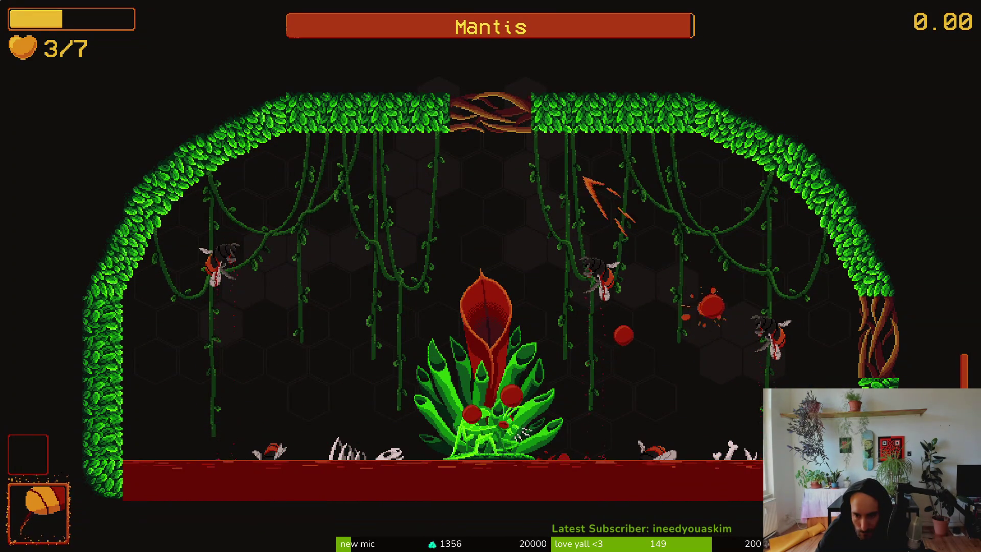
key("Left")
key("x")
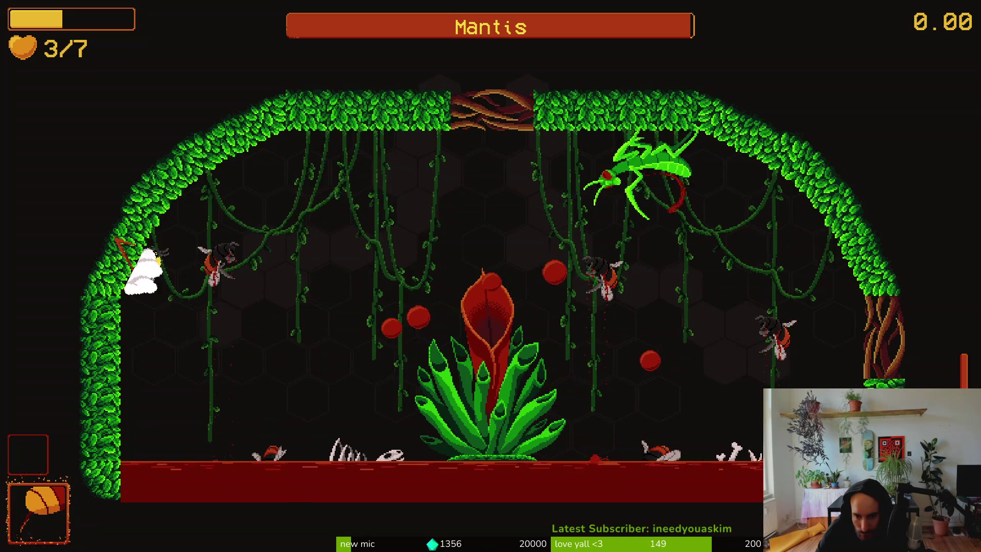
Step: Pause the game, quit the fight and confirm returning to the main menu
key("Escape")
key("Down")
key("Down")
key("Down")
key("Down")
key("Return")
key("Left")
key("Return")
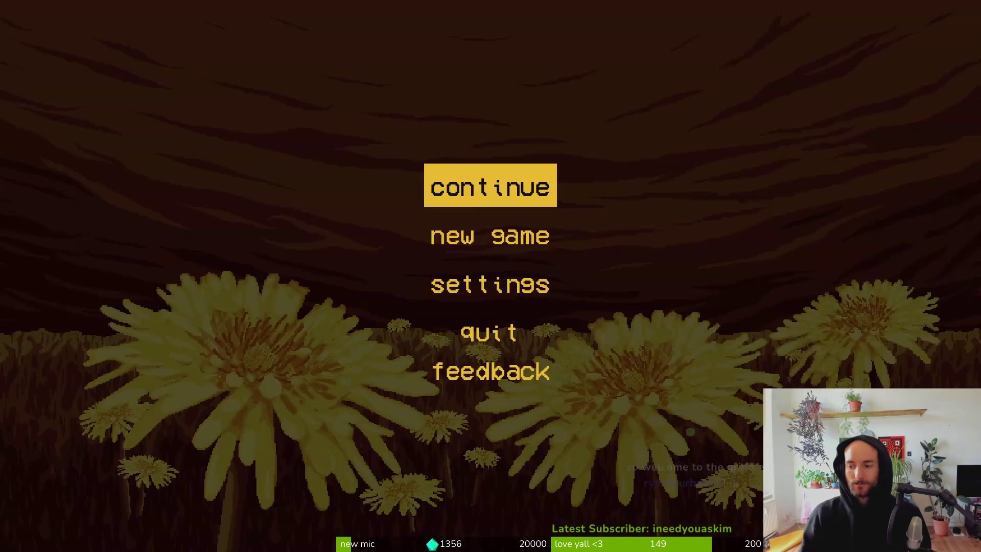
key("Down")
key("Down")
key("Down")
Step: Quit the game, collapse the orbSpawns node list and save the arena_mantis scene
key("Return")
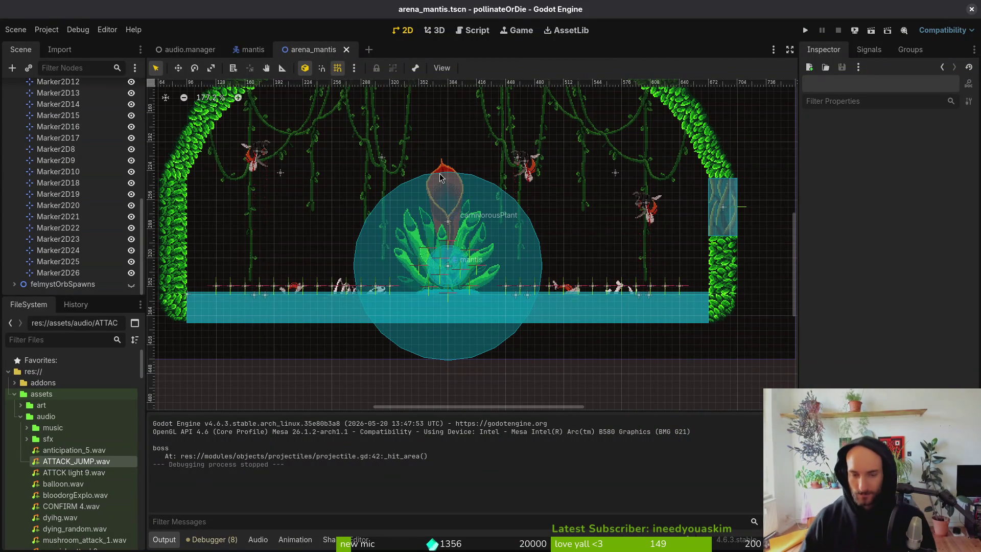
scroll(27, 206, "up", 5)
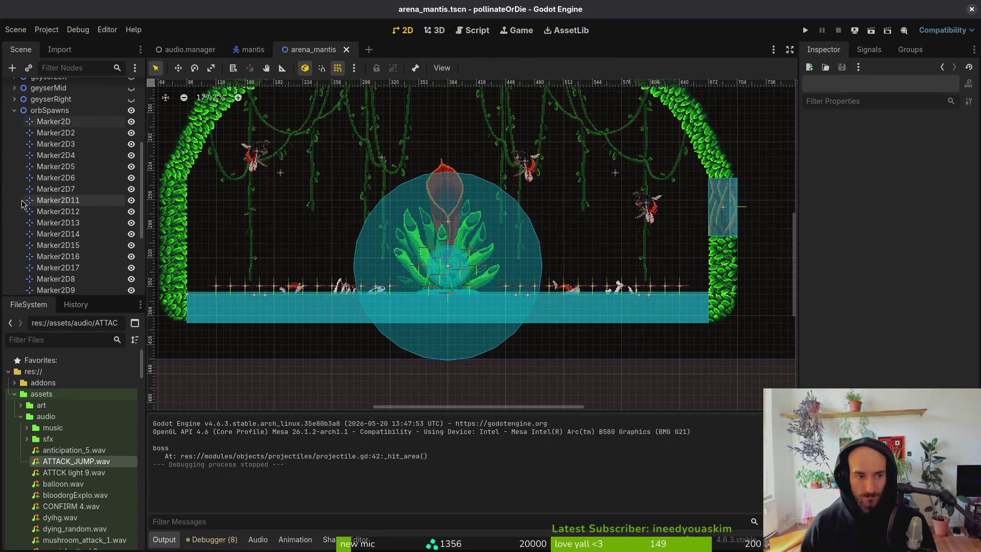
left_click(14, 110)
key("ctrl+s")
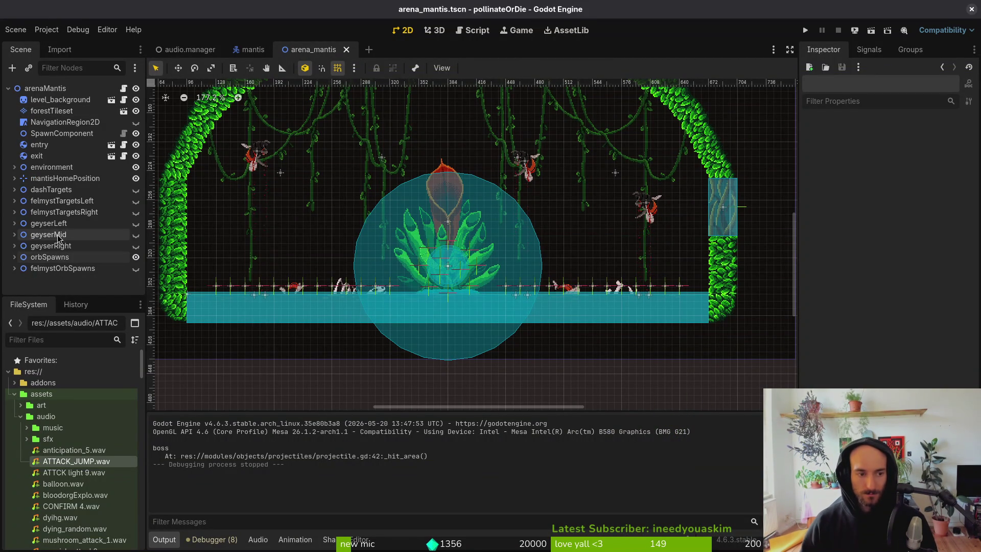
scroll(511, 102, "up", 2)
key("ctrl+s")
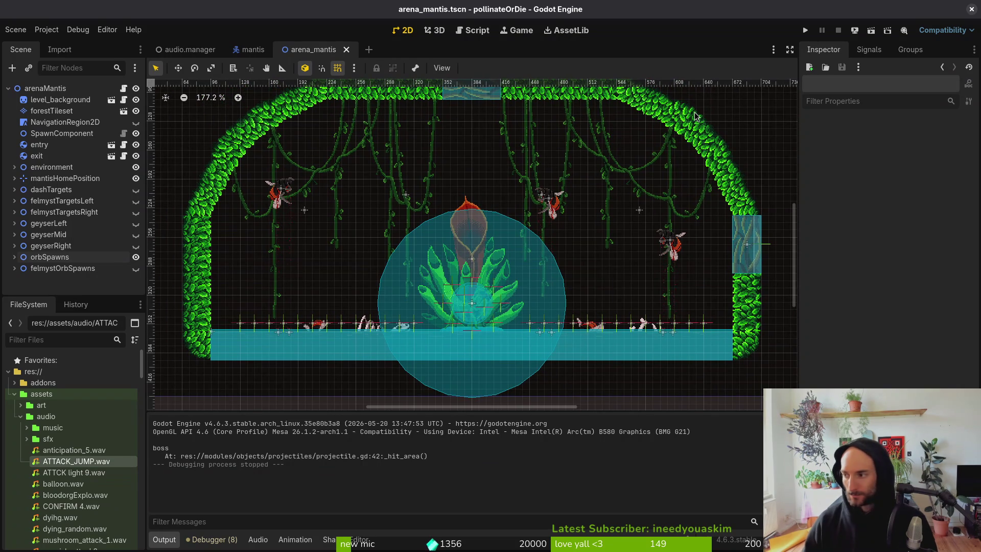
Step: Check the terminal, then select and preview spanish_attack2.wav in assets/audio
key("alt+Tab")
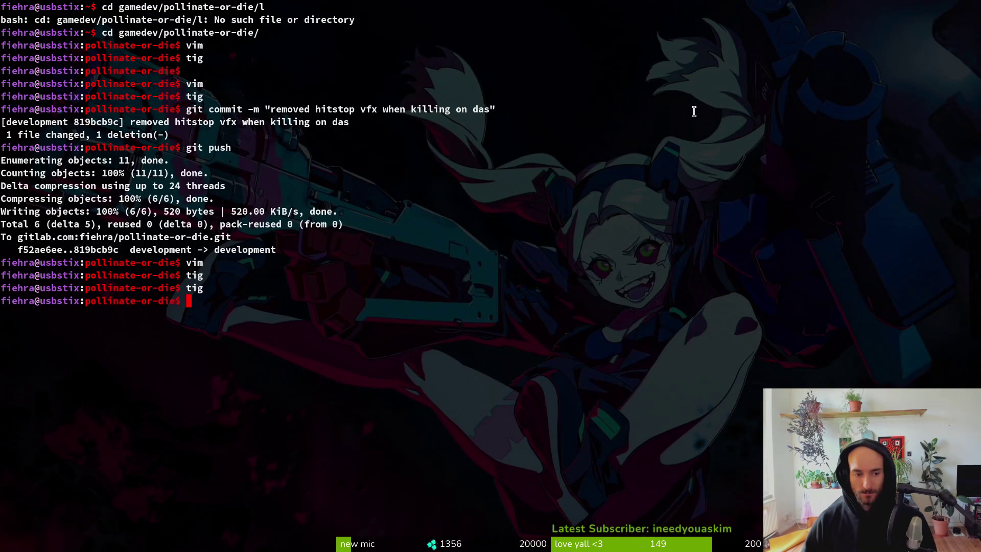
key("alt+Tab")
key("alt+Tab")
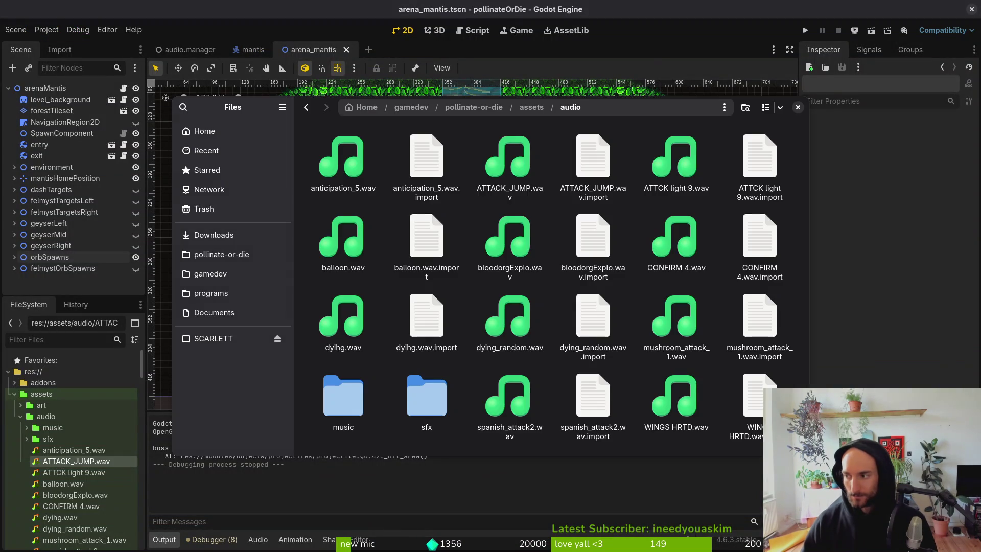
left_click(513, 420)
key("space")
Step: Preview mushroom_attack_1.wav twice, close Files and switch to the audio.manager scene
key("space")
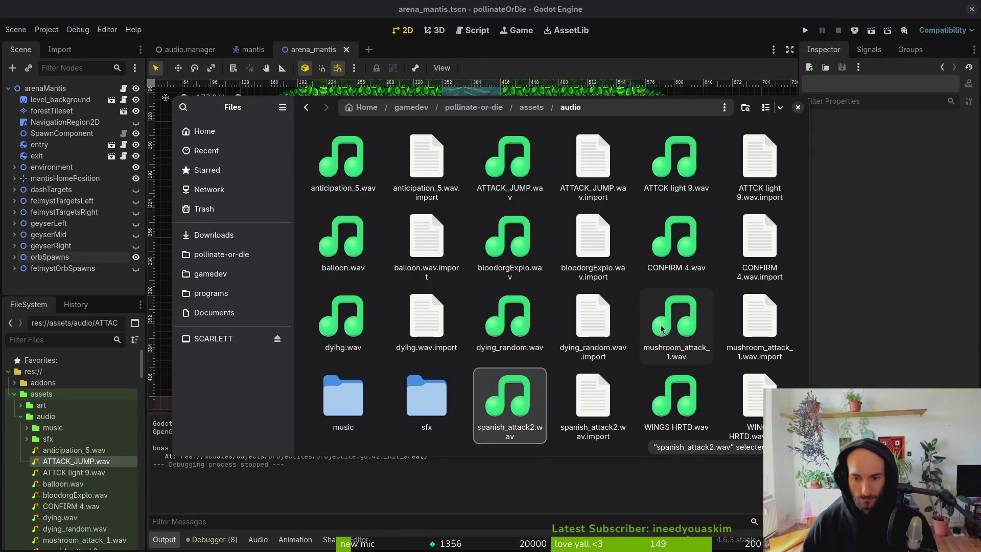
left_click(665, 333)
key("space")
key("space")
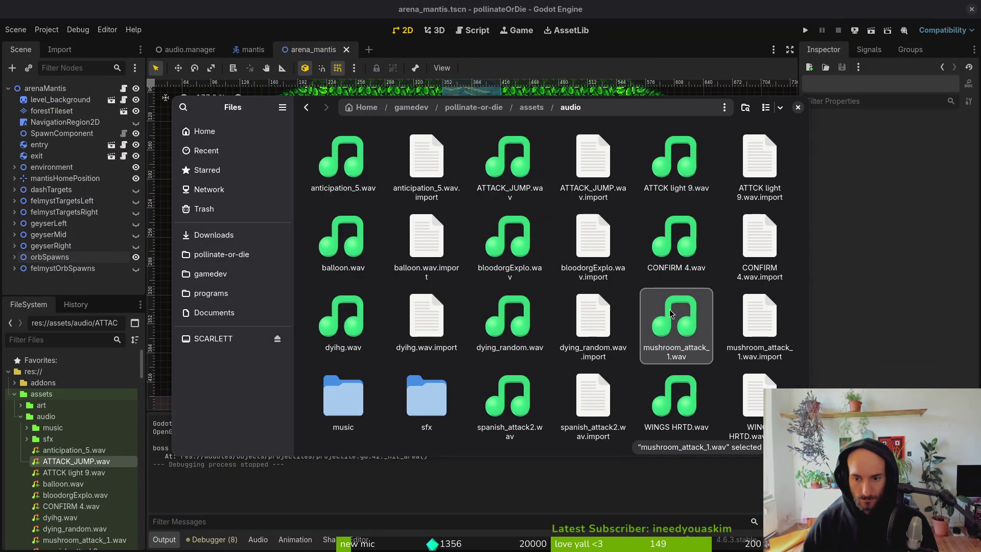
key("space")
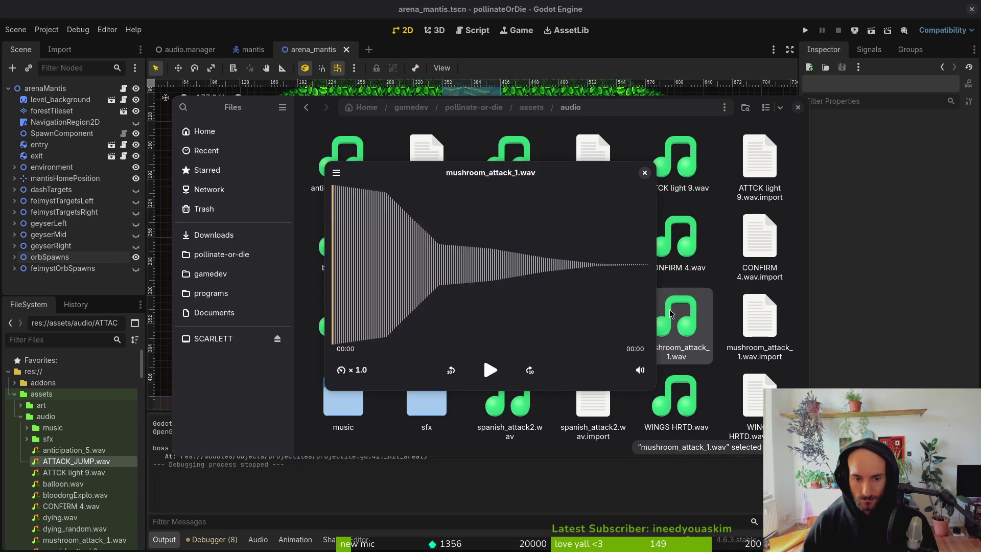
key("space")
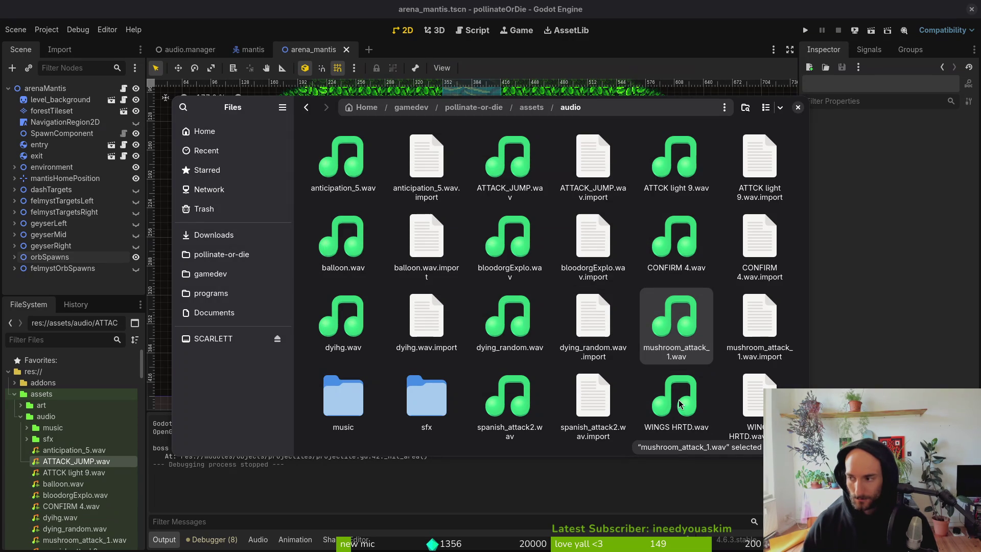
key("ctrl+w")
left_click(171, 51)
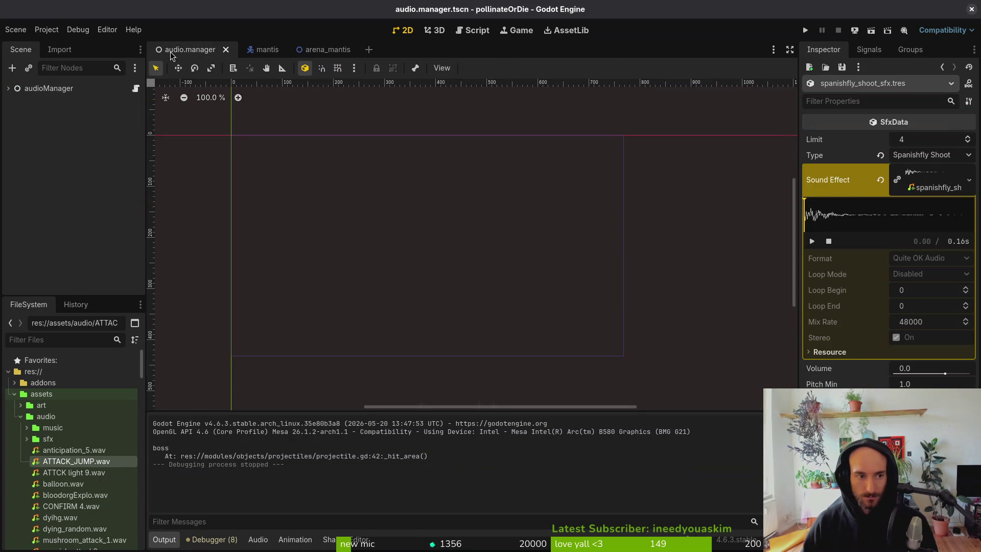
Step: Collapse the Sound Effect details and inspect bloodorb_dashed_sfx.tres from the FileSystem
left_click(927, 178)
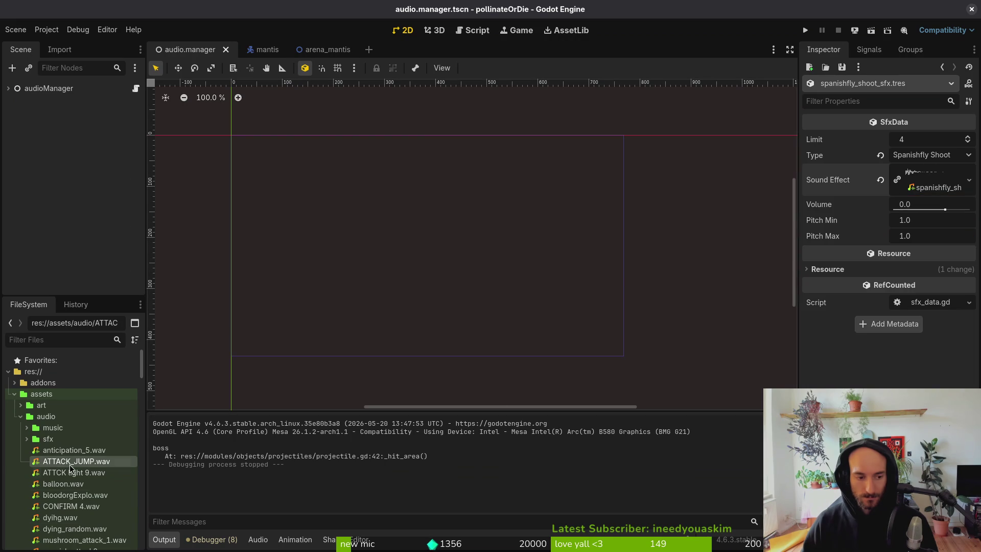
left_click(19, 404)
scroll(71, 391, "down", 5)
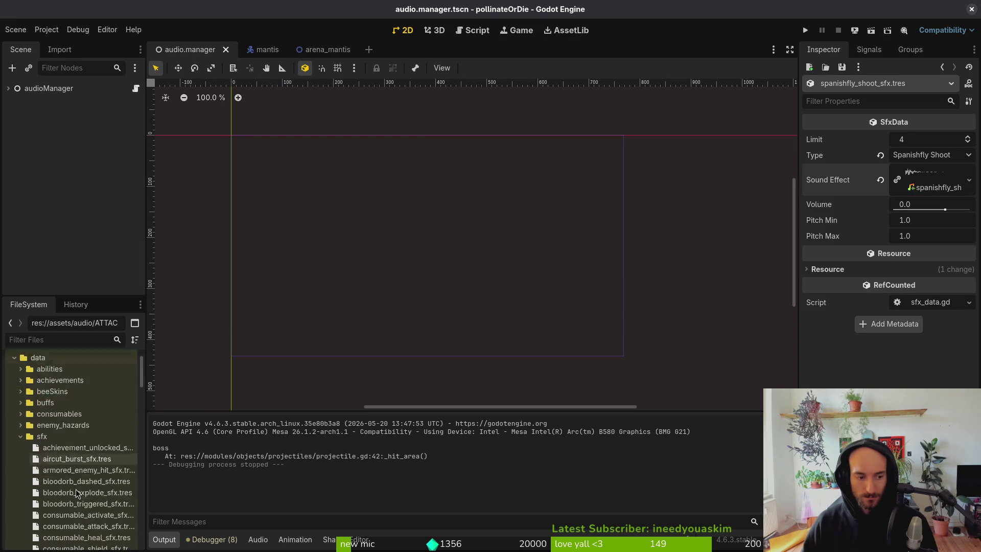
left_click(71, 412)
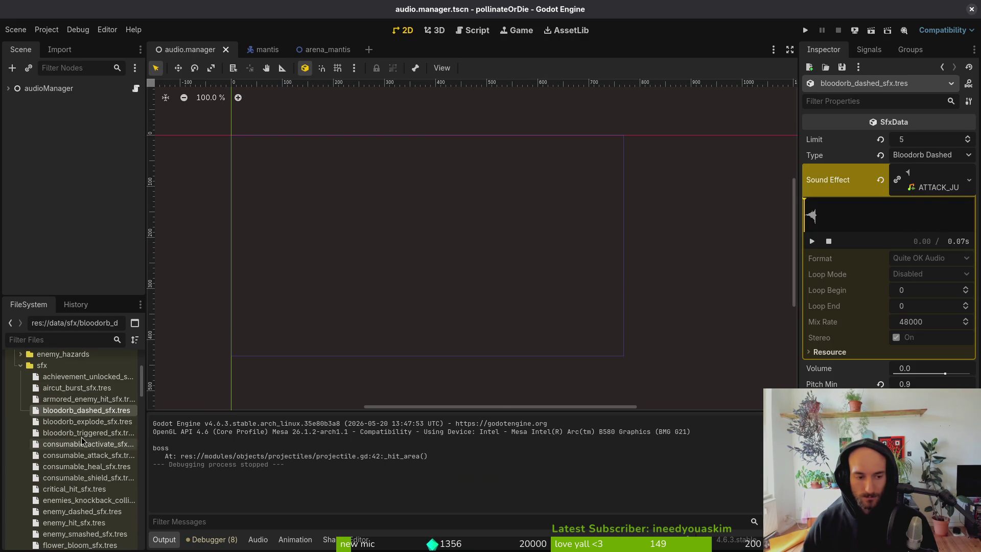
Step: Inspect the Sound Effect waveforms of bloodorb_explode_sfx.tres and bloodorb_triggered_sfx.tres, then return to Files
left_click(87, 422)
left_click(936, 187)
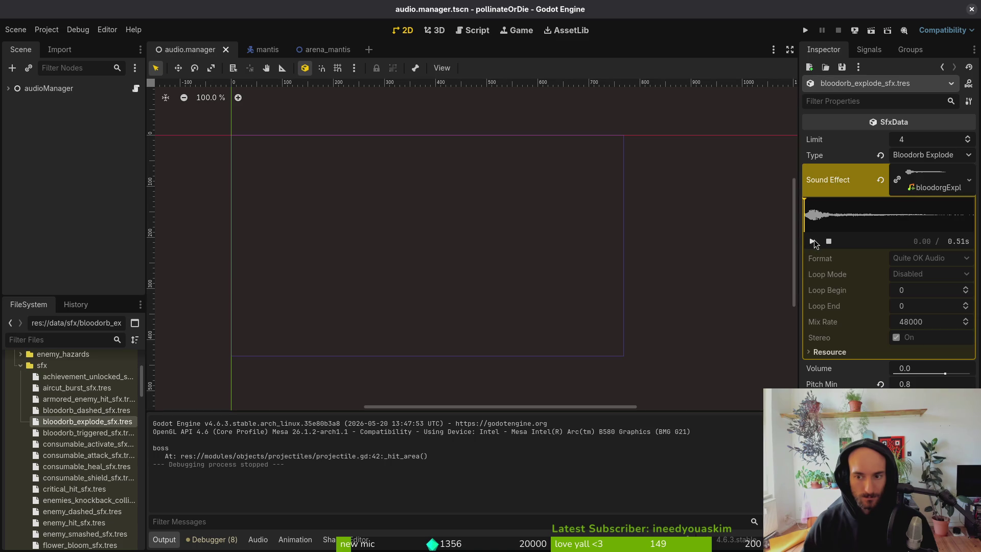
left_click(83, 434)
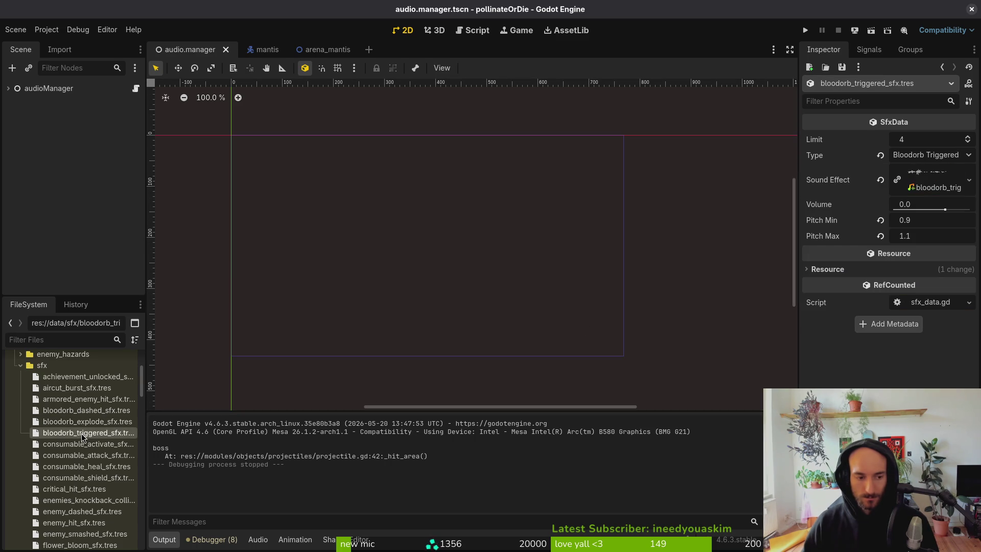
left_click(833, 183)
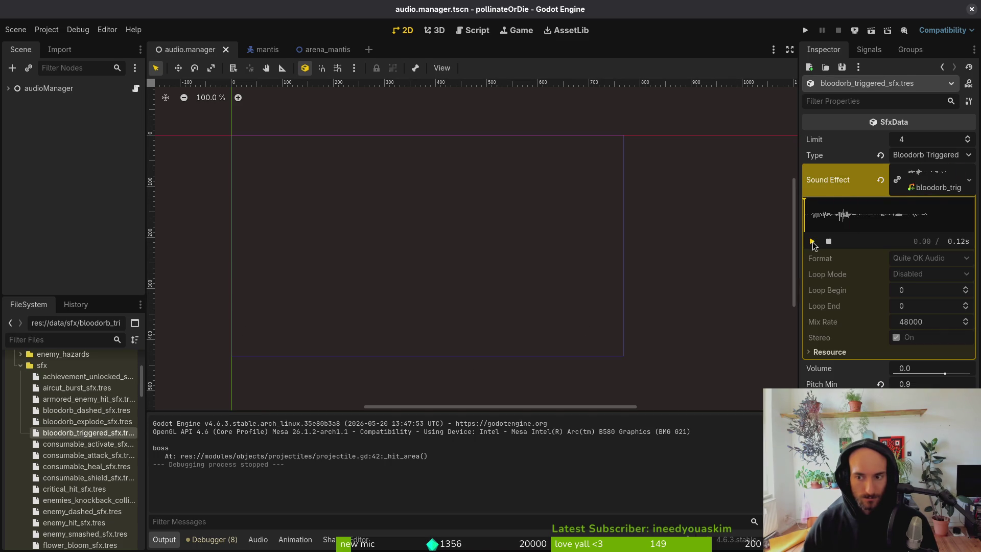
key("alt+Tab")
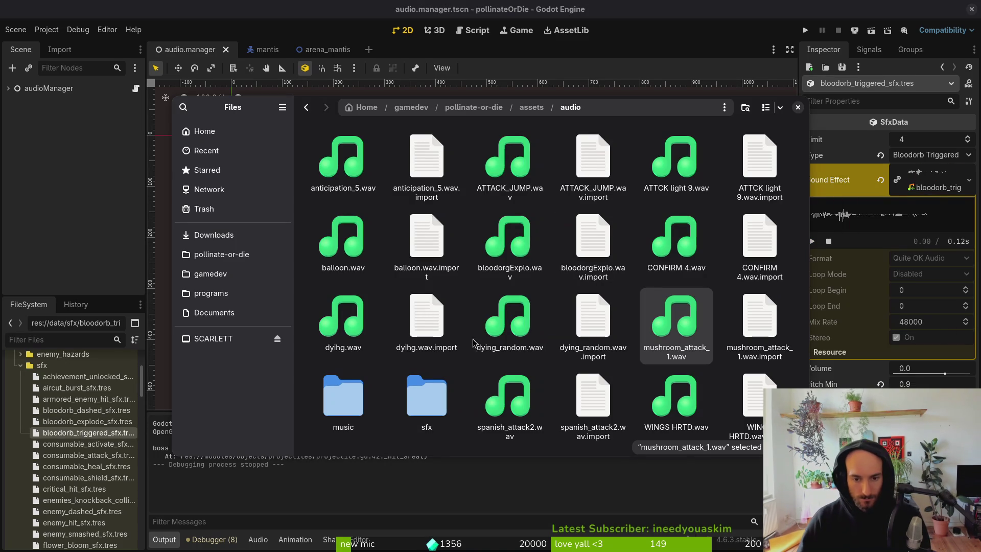
Step: Preview bloodorgExplo.wav and rename it to bloodorb_explode_sfx.wav
left_click(502, 260)
key("space")
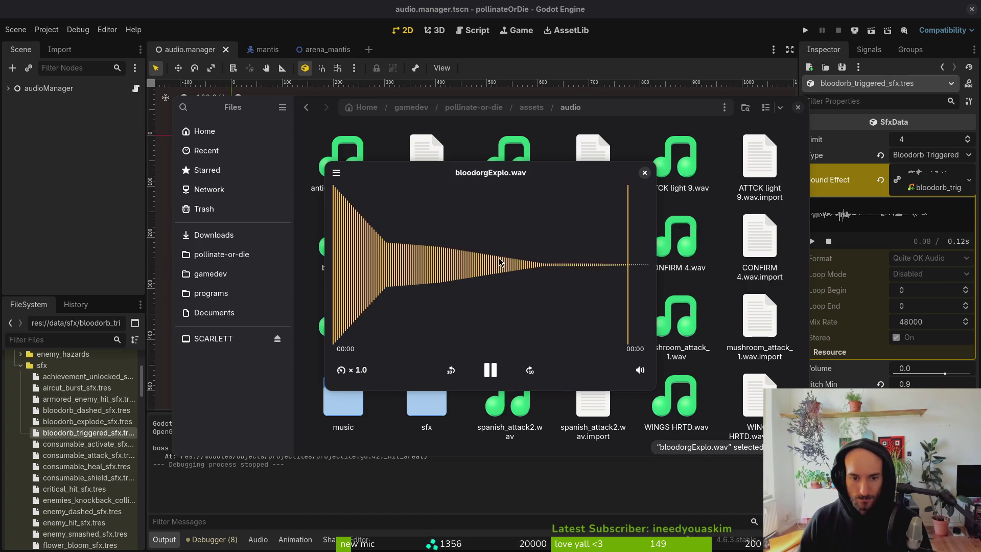
key("space")
key("F2")
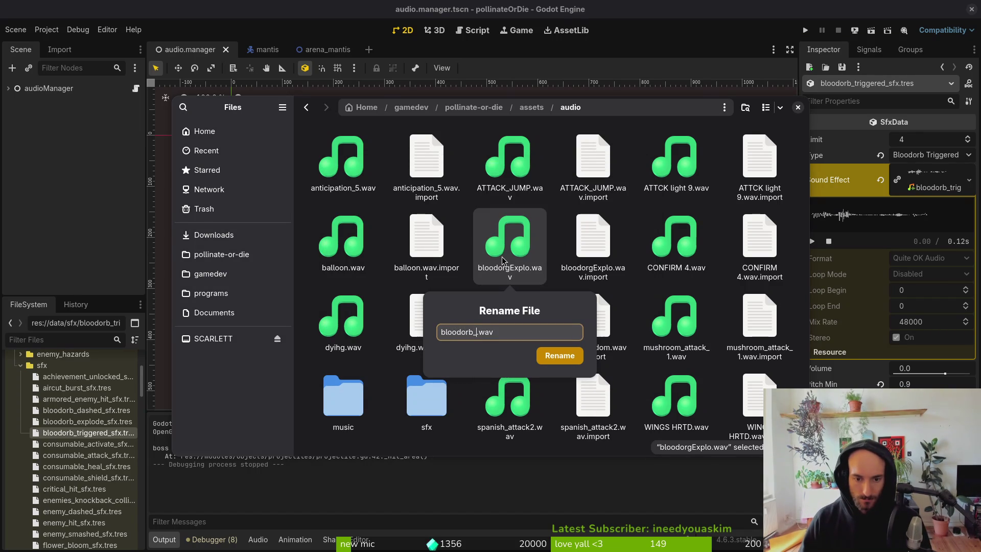
type("fx")
key("Return")
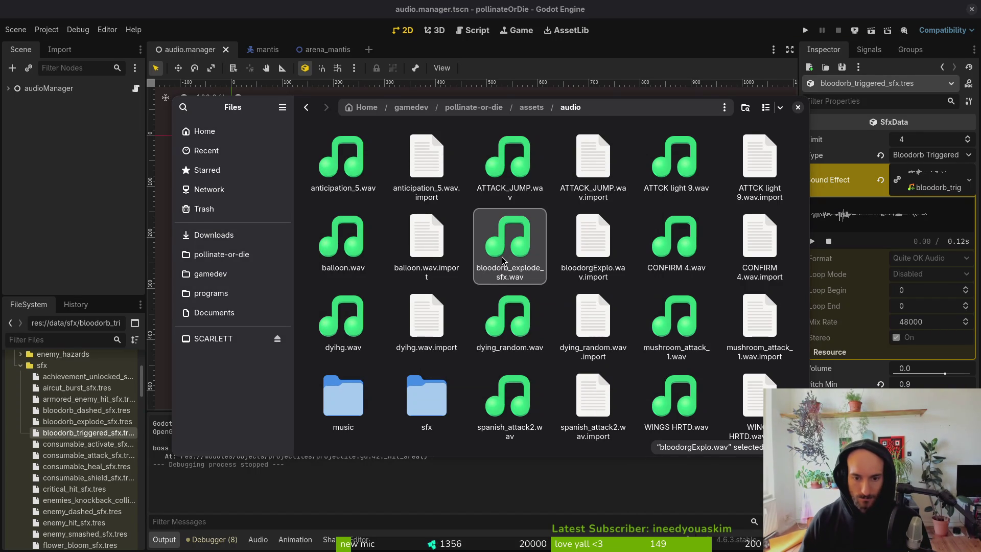
Step: Preview dying_random.wav, then move bloodorb_explode_sfx.wav into the sfx folder
left_click(510, 320)
key("space")
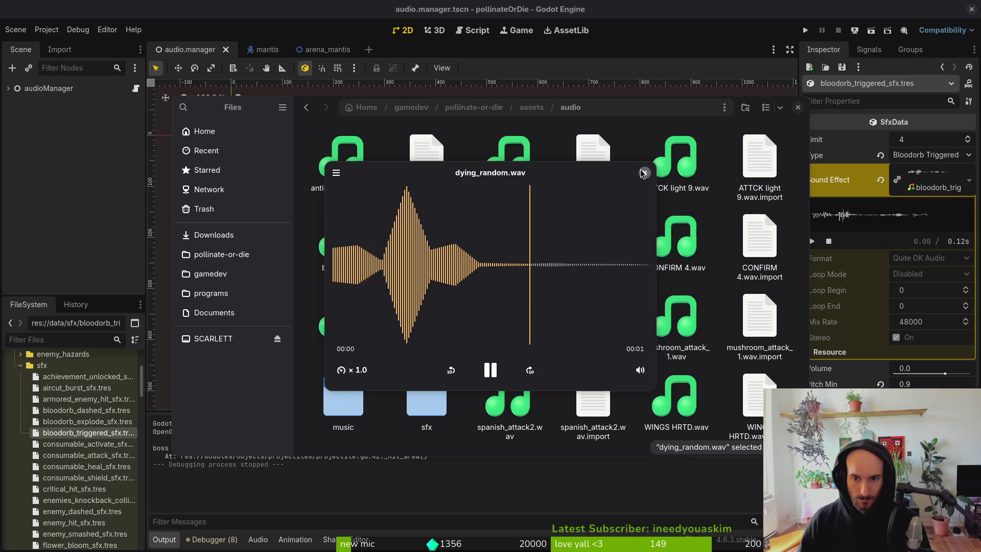
left_click(644, 172)
left_click(498, 228)
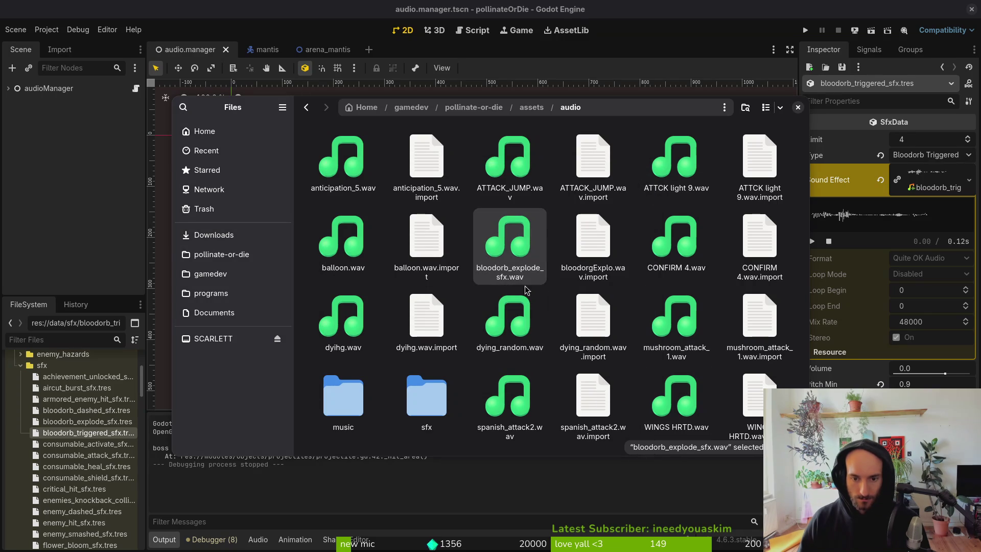
mouse_move(522, 240)
left_mouse_down()
mouse_move(444, 404)
mouse_move(428, 402)
left_mouse_up()
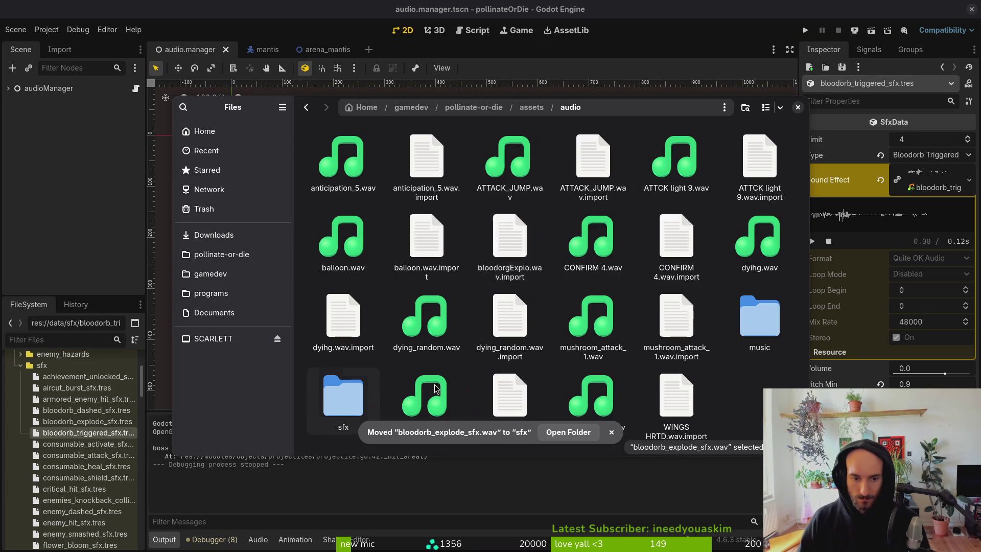
Step: Listen to ATTCK light 9.wav and WINGS HRTD.wav, then return to the Godot editor
left_click(666, 163)
key("space")
key("space")
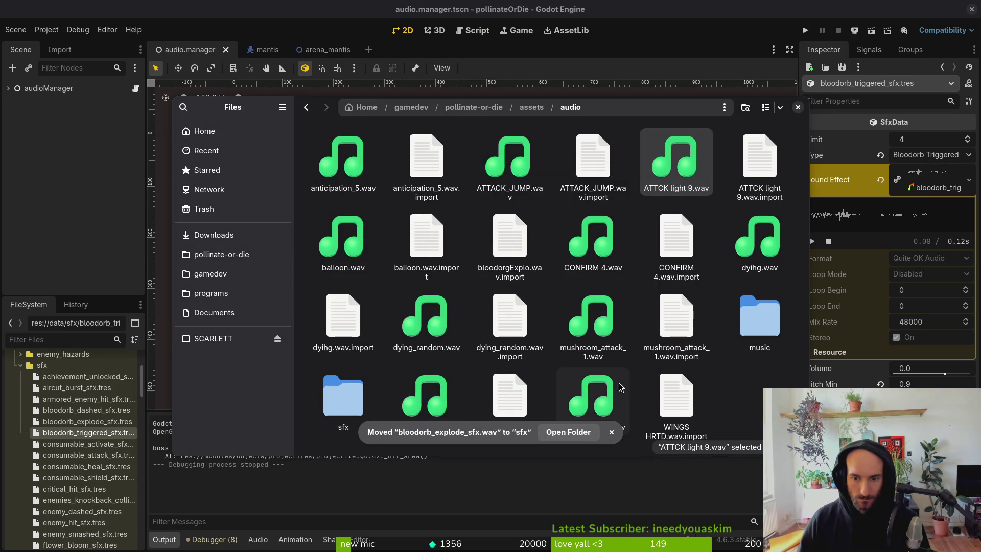
left_click(593, 399)
key("space")
key("space")
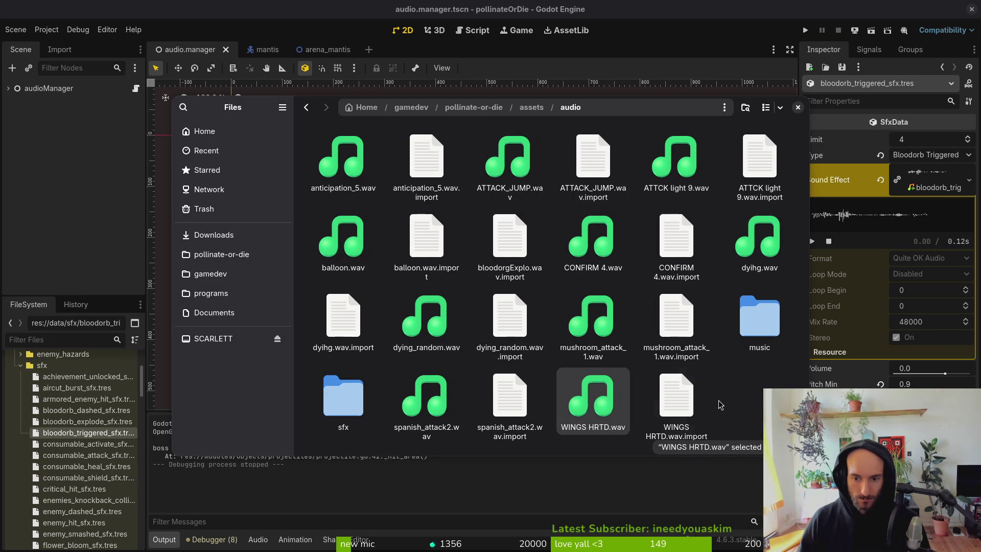
key("Return")
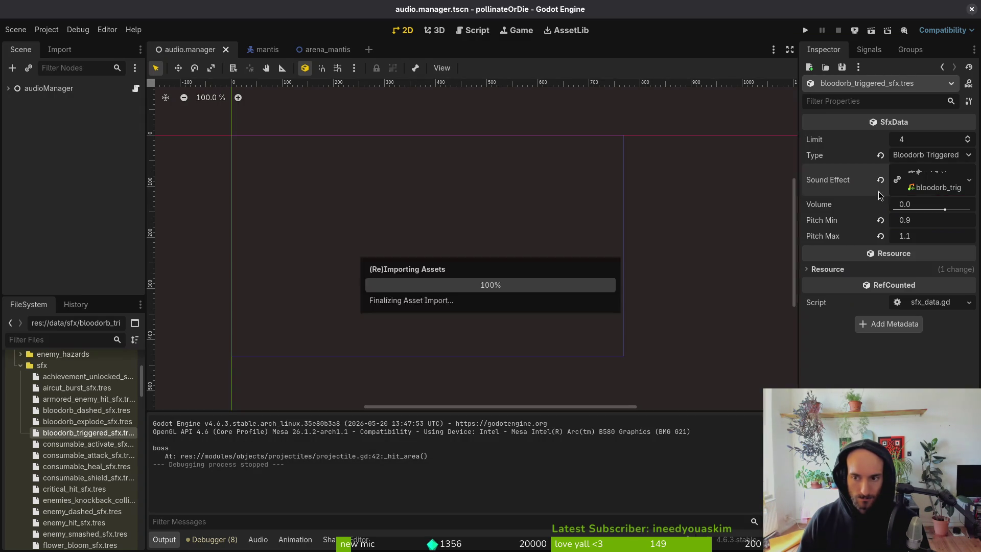
Step: Rename ATTACK_JUMP.wav to bloodorb_dashed_sfx.wav, drop it into sfx, and go back to Godot
left_click(82, 411)
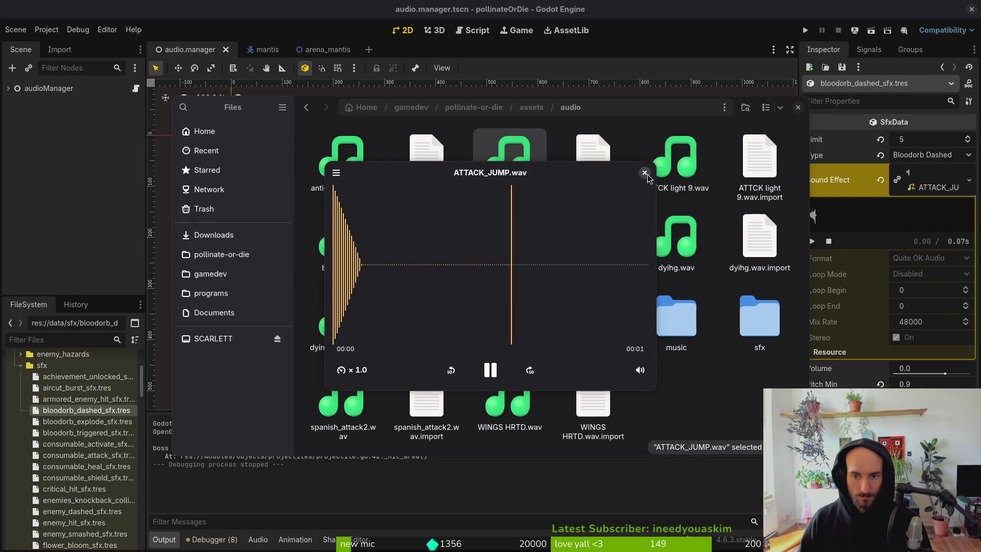
left_click(644, 172)
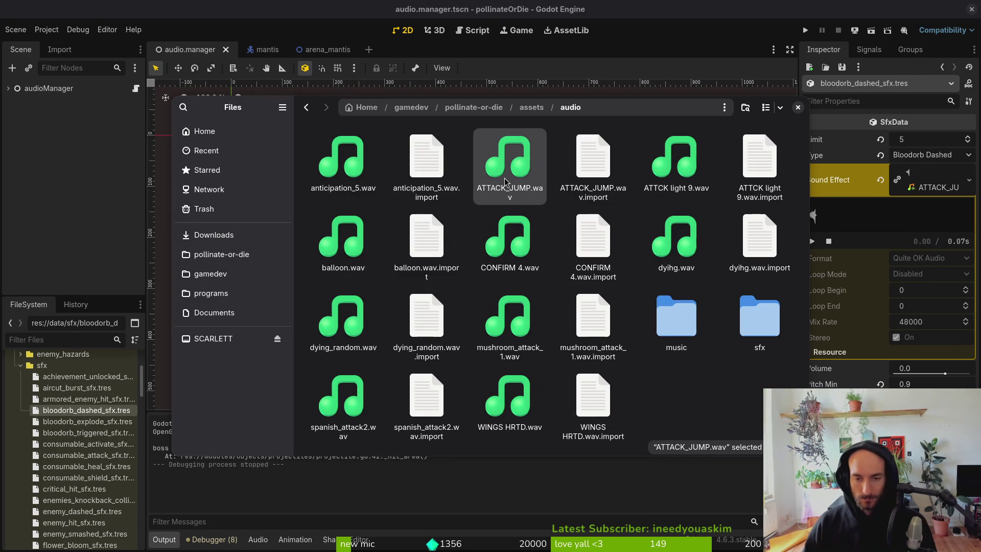
key("F2")
type("bloodorb")
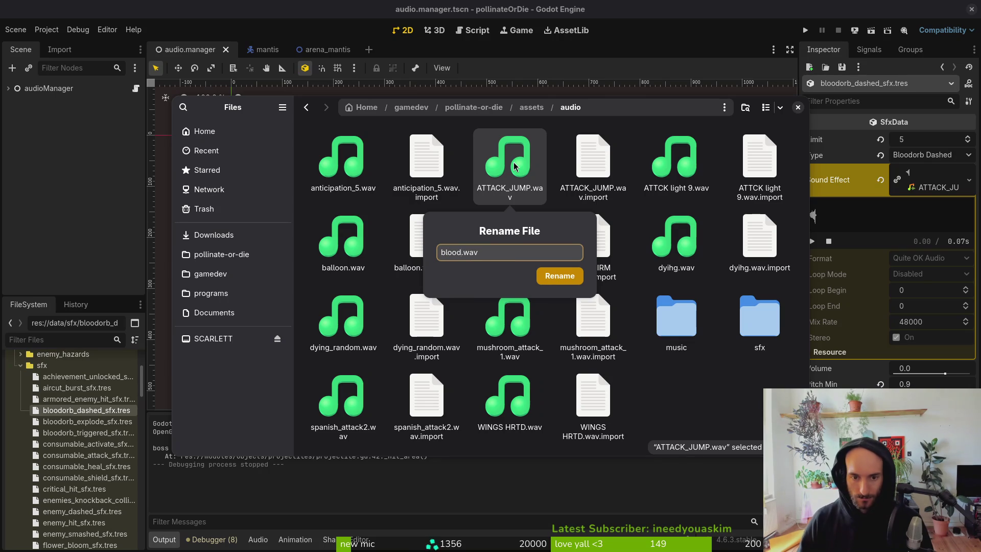
type("_dashed_sfx")
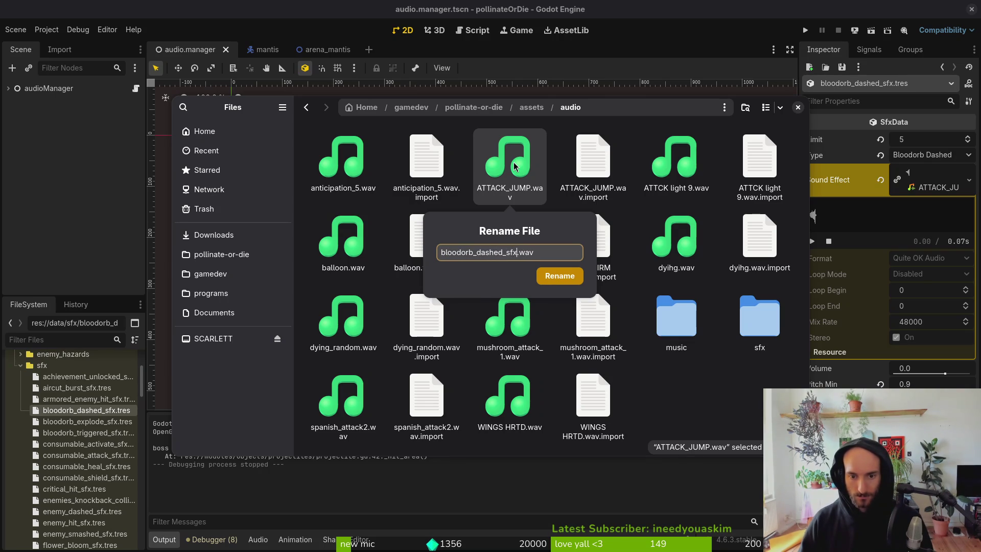
key("Return")
mouse_move(423, 255)
left_mouse_down()
mouse_move(797, 340)
mouse_move(769, 329)
left_mouse_up()
left_click(949, 176)
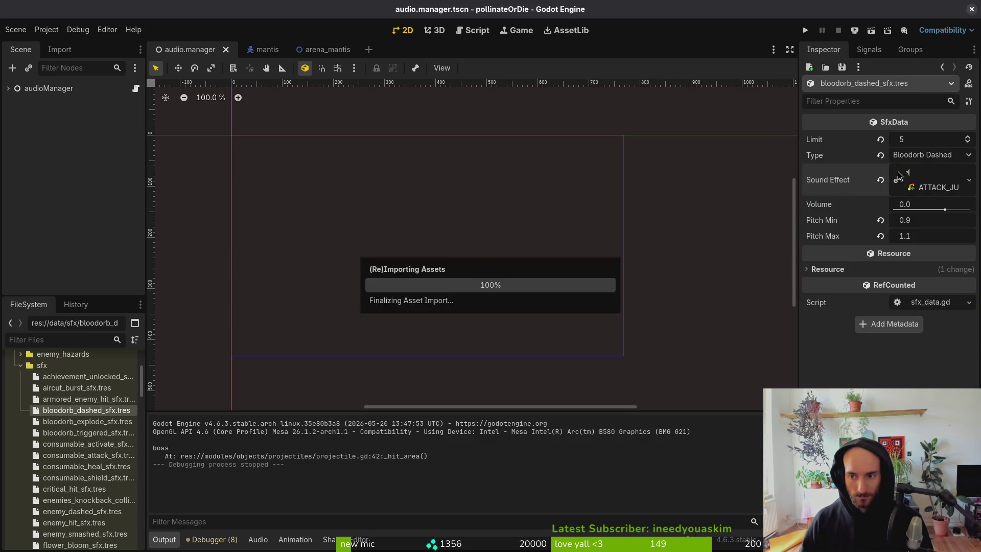
Step: Quick Load bloodorb_dashed_sfx.wav as the dashed resource's Sound Effect and save
left_click(918, 171)
left_click(915, 338)
type("blodas")
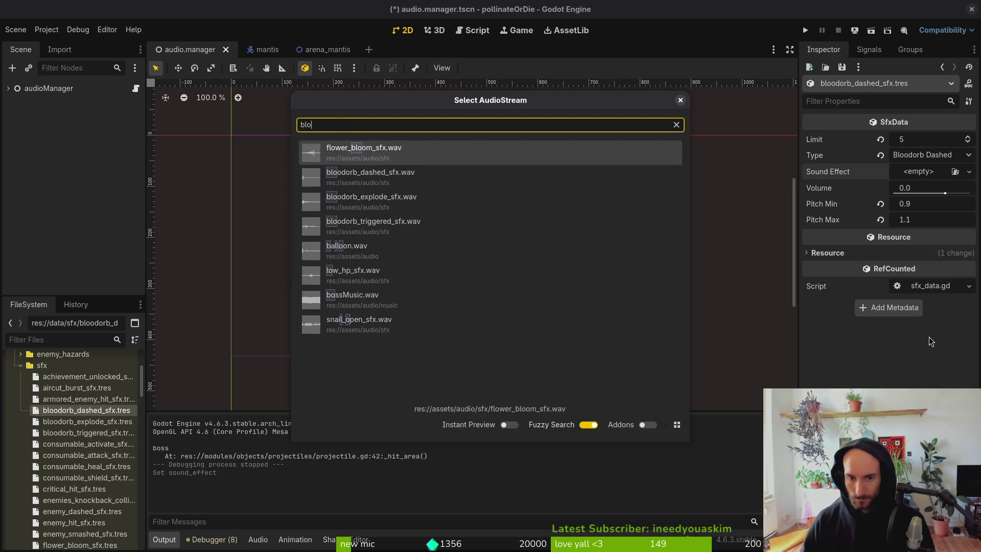
key("Return")
key("ctrl+s")
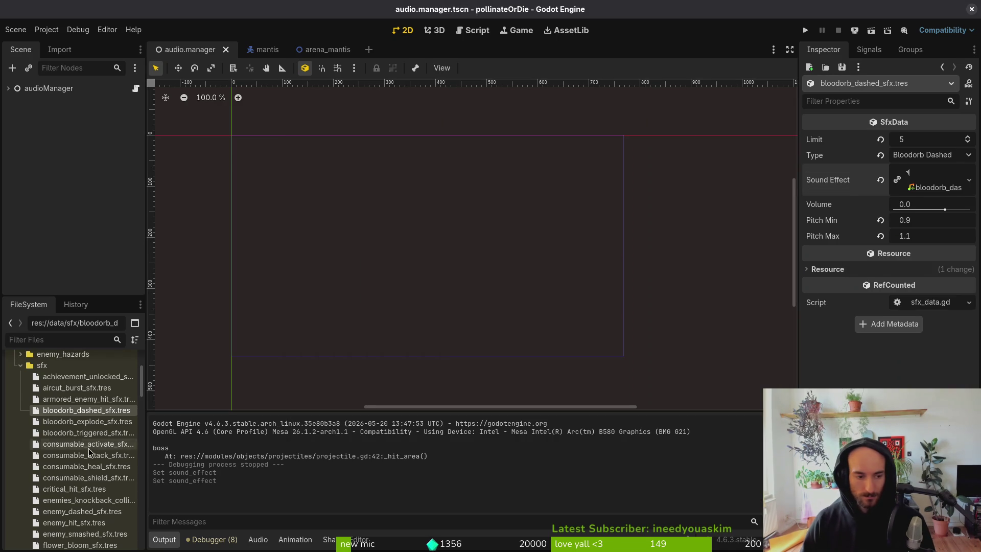
Step: In bloodorb_explode_sfx.tres, replace the broken sound with bloodorb_explode_sfx.wav via Quick Load and save
left_click(102, 422)
left_click(929, 186)
left_click(881, 185)
left_click(918, 172)
left_click(919, 335)
type("blex")
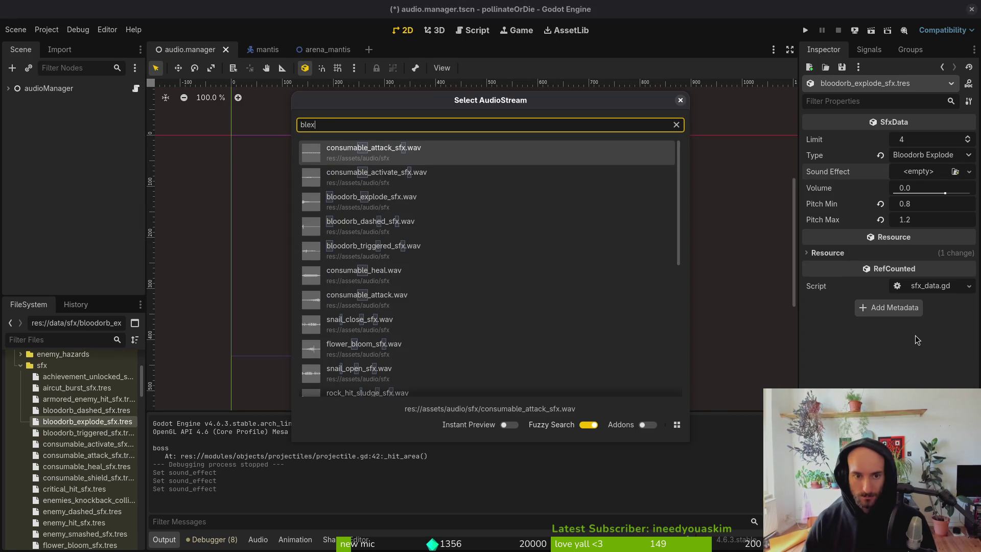
key("BackSpace")
type("oode")
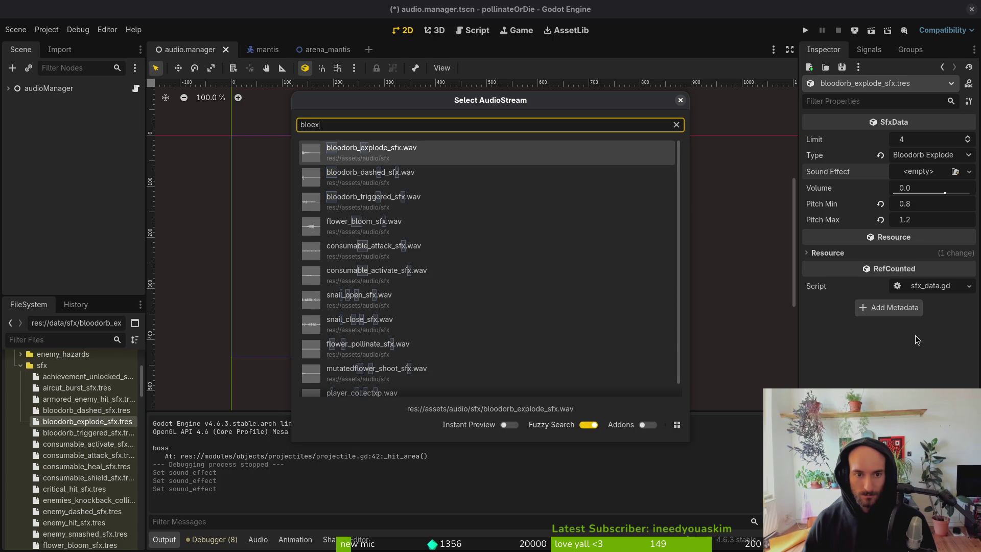
key("Return")
key("ctrl+s")
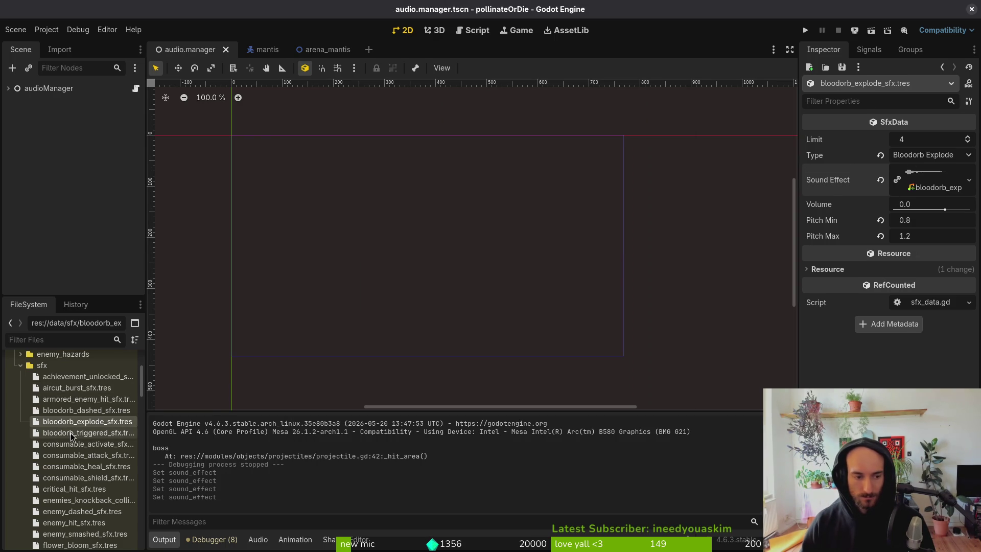
Step: Listen to spanish_attack2.wav, then trash it along with its .import file
key("alt+Tab")
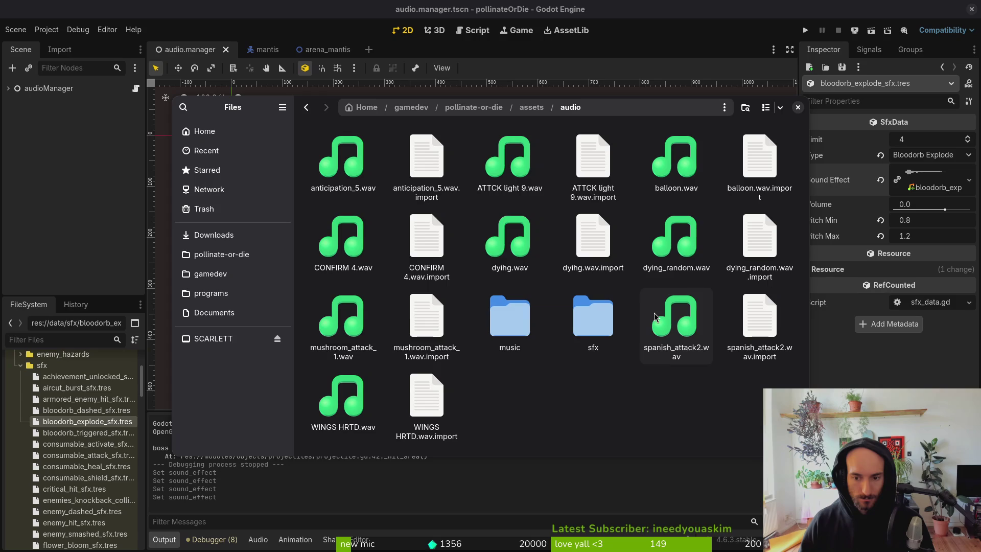
left_click(680, 317)
key("space")
key("space")
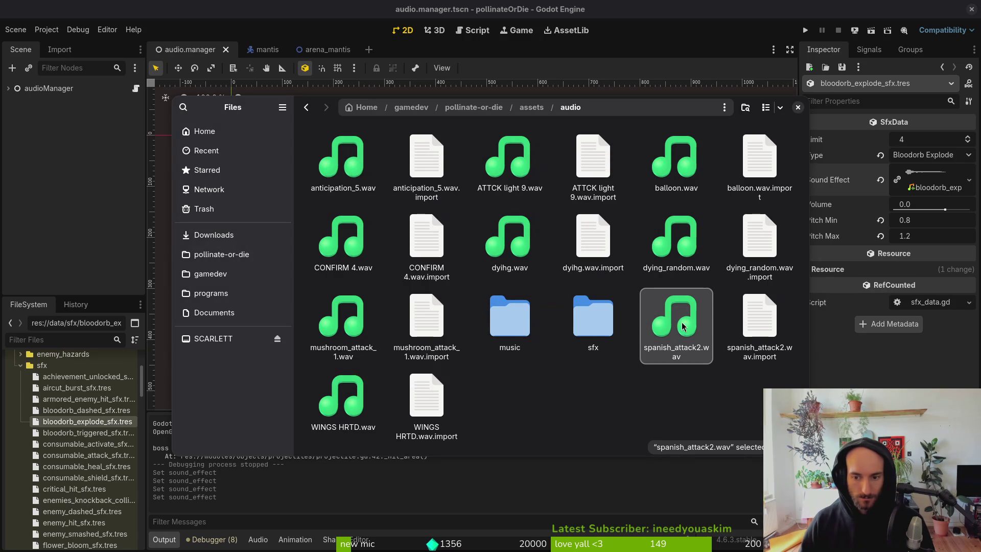
left_click(752, 329, "ctrl")
key("Delete")
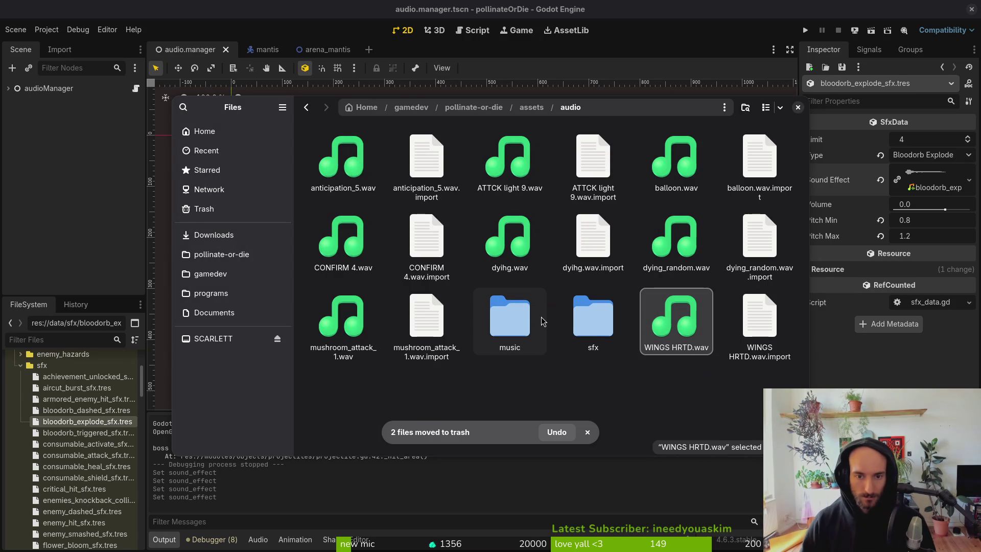
Step: Trash ATTCK light 9.wav, balloon.wav and anticipation_5.wav together
left_click(483, 177)
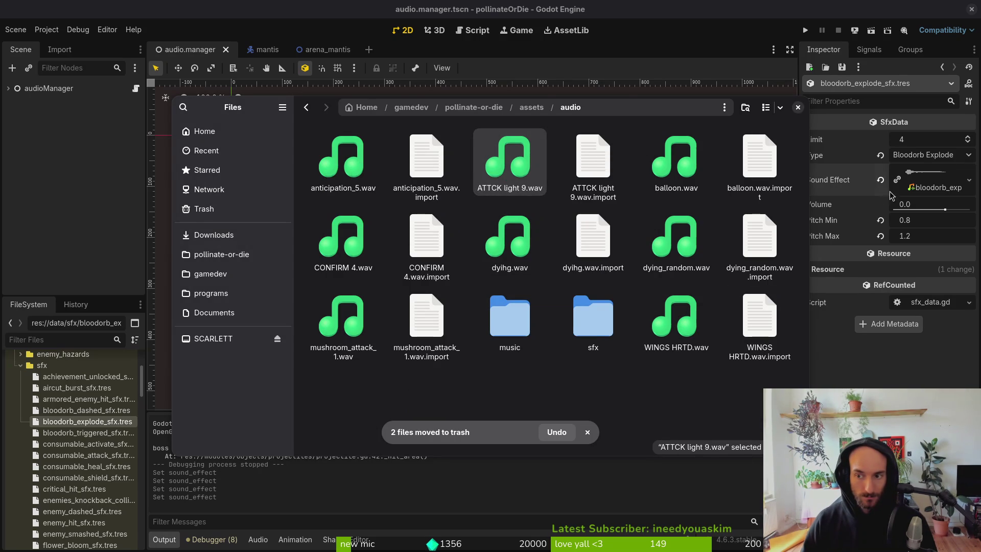
key("space")
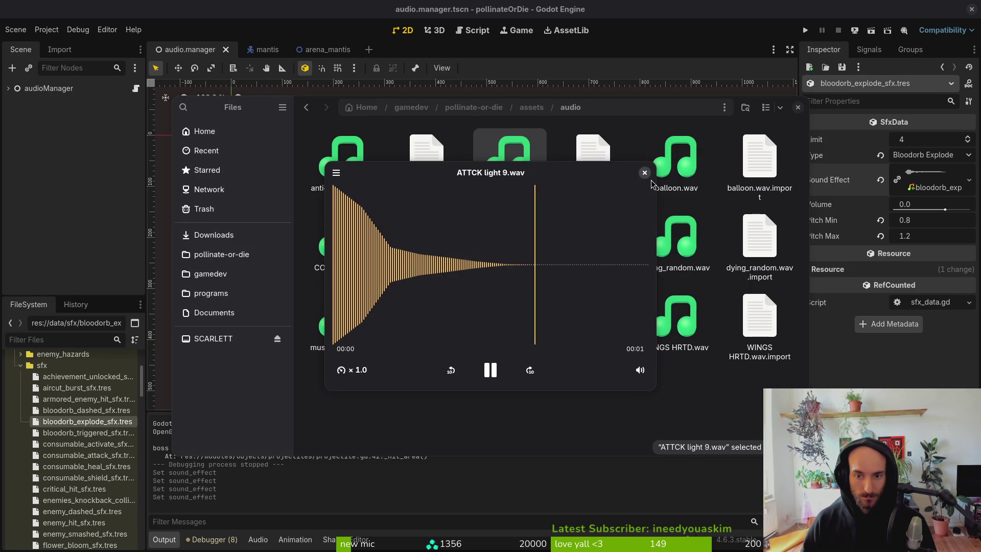
key("space")
left_click(677, 171, "ctrl")
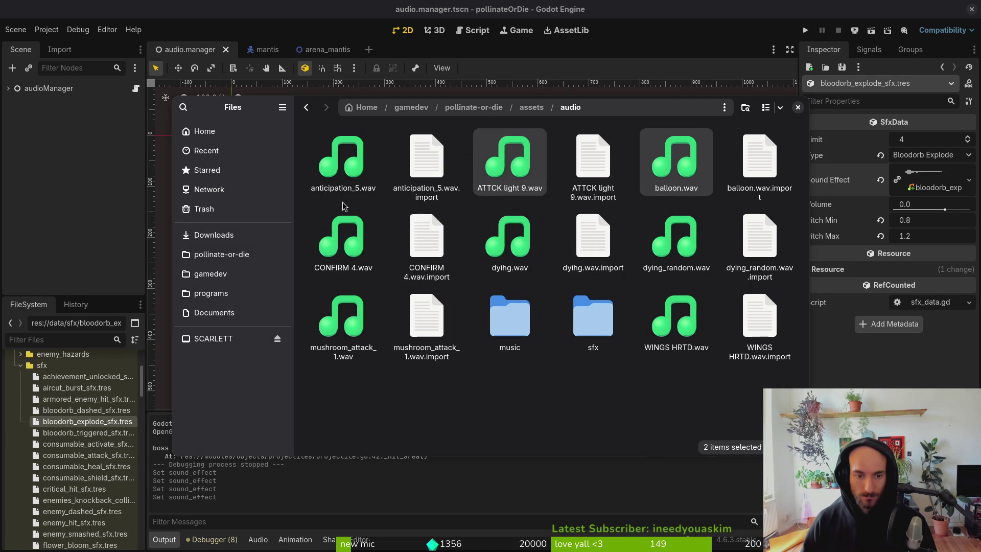
left_click(360, 169, "ctrl")
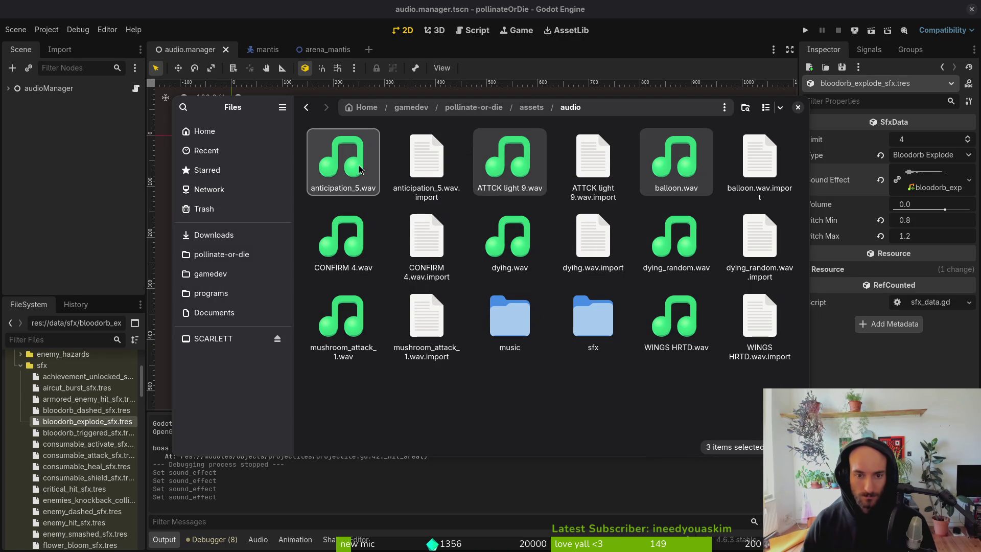
key("Delete")
Step: Compare dyihg.wav, mushroom_attack_1.wav and WINGS HRTD.wav by listening to each
left_click(785, 167)
key("space")
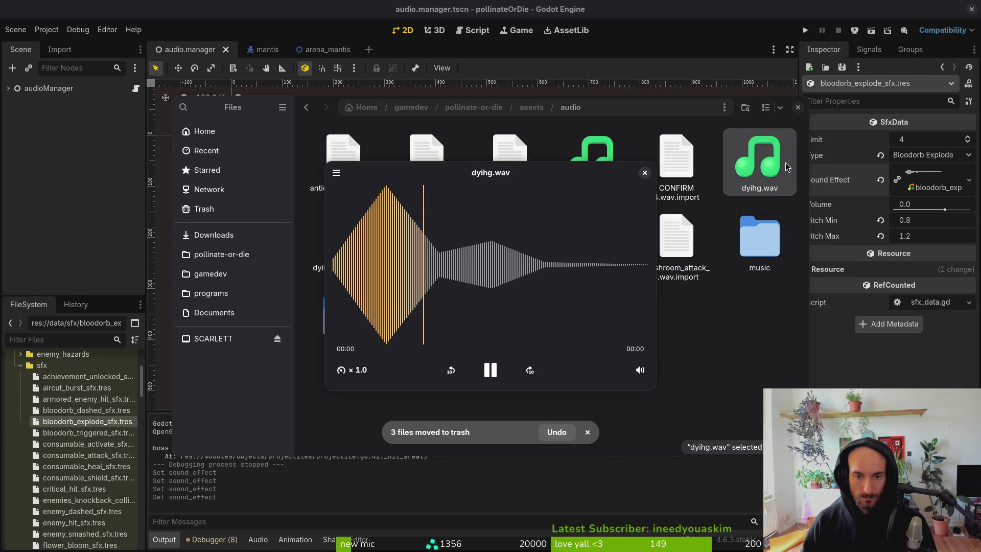
key("space")
key("space")
key("space")
left_click(584, 245)
key("space")
key("space")
left_click(419, 323)
key("space")
key("space")
left_click(581, 246)
key("space")
key("space")
key("space")
key("space")
key("space")
key("space")
Step: Play the assigned explode sound in Godot for comparison, then trash mushroom_attack_1.wav
key("Escape")
left_click(920, 183)
left_click(812, 243)
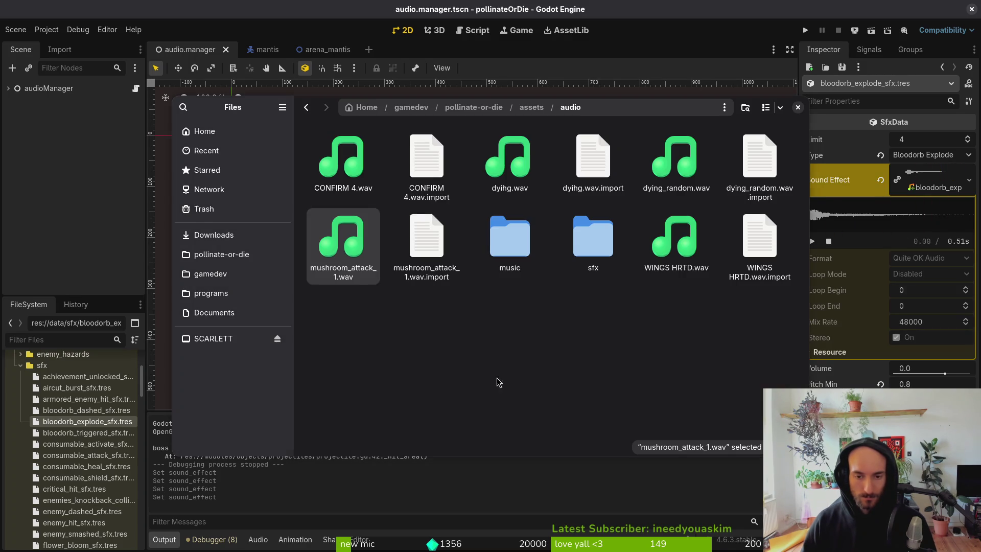
left_click(677, 243)
left_click(336, 262)
key("Delete")
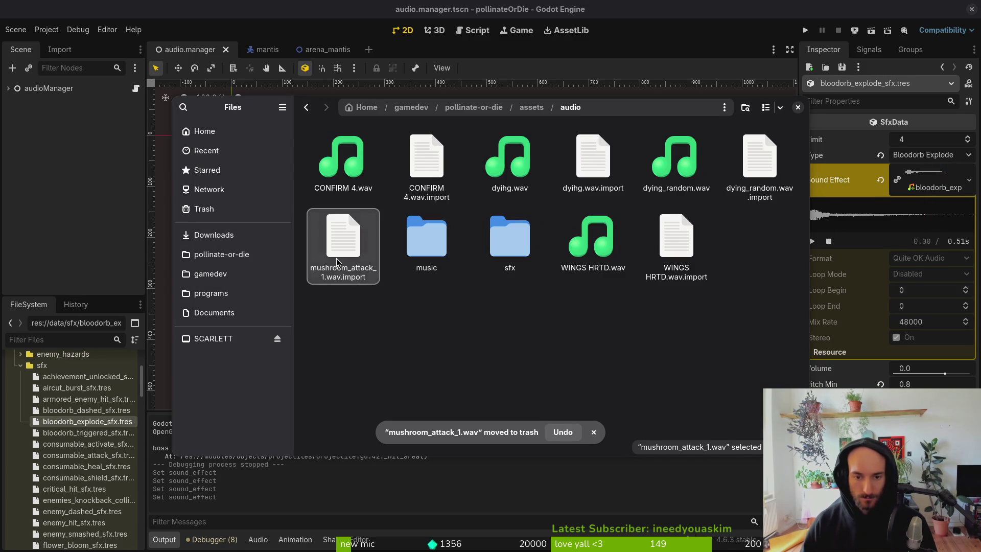
Step: Listen to WINGS HRTD.wav once more and close the Files window
double_click(596, 237)
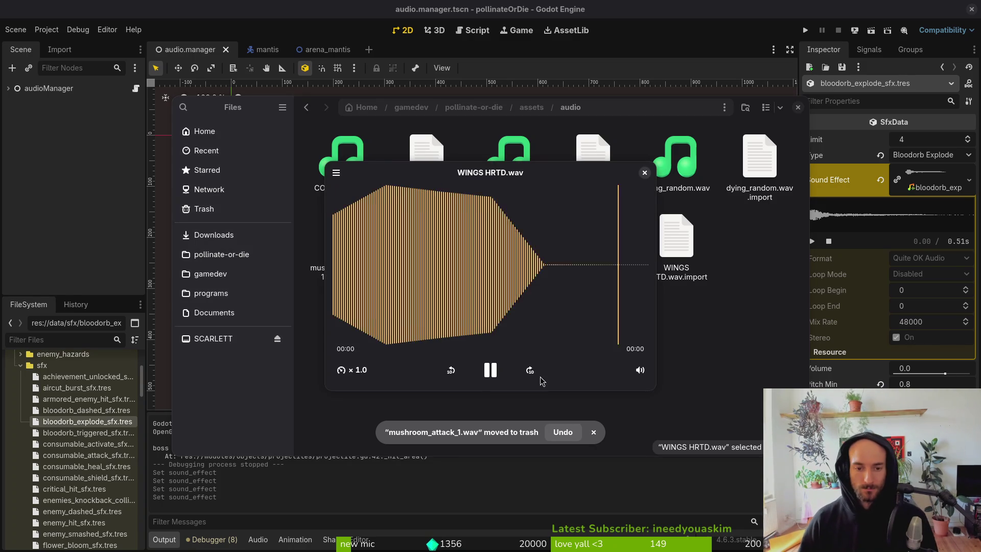
key("ctrl+w")
left_click(798, 107)
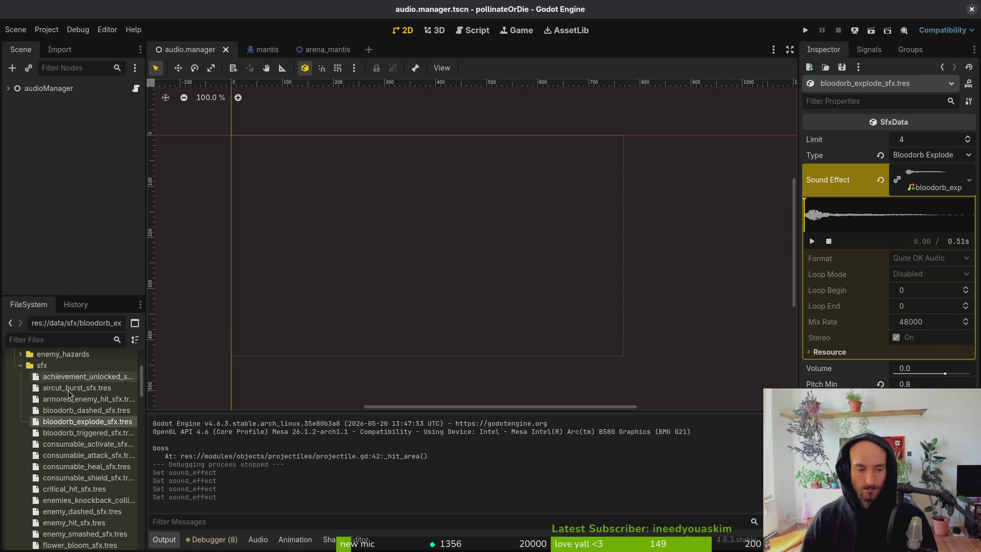
Step: Quit the text editor with :q in the terminal and launch tig after two mistyped tries
left_click(925, 174)
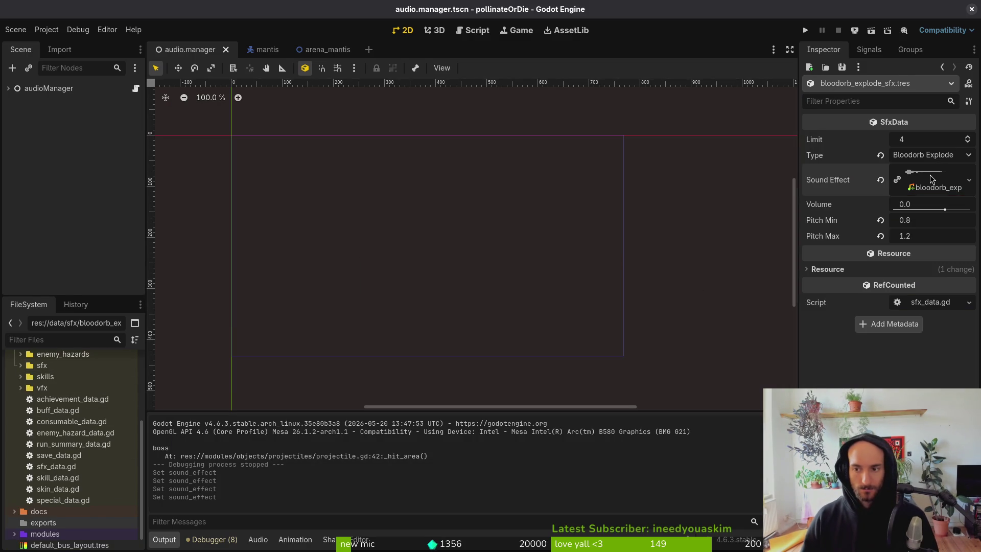
key("super+2")
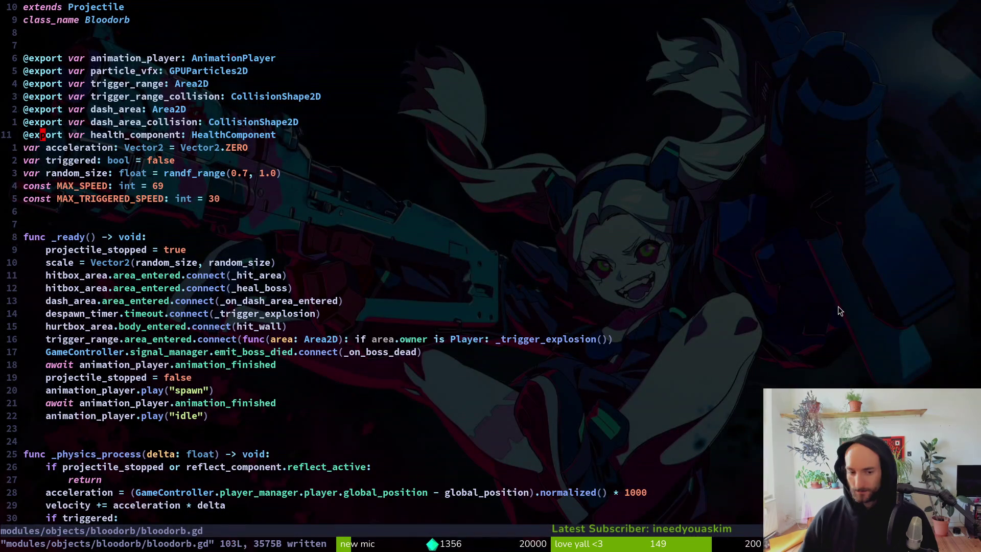
type(":q")
key("Return")
type("tigs")
key("Return")
type("j")
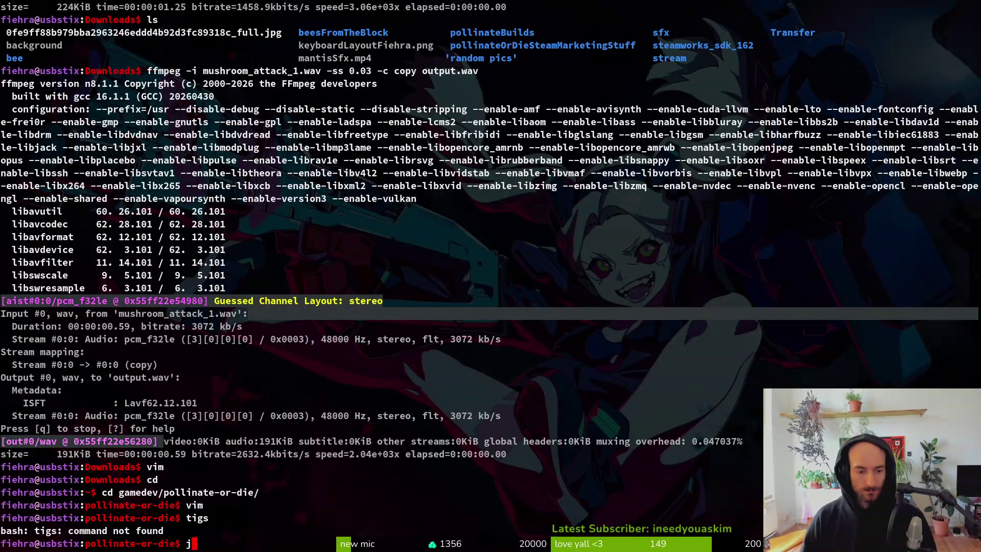
type("igs")
key("Return")
type("tig")
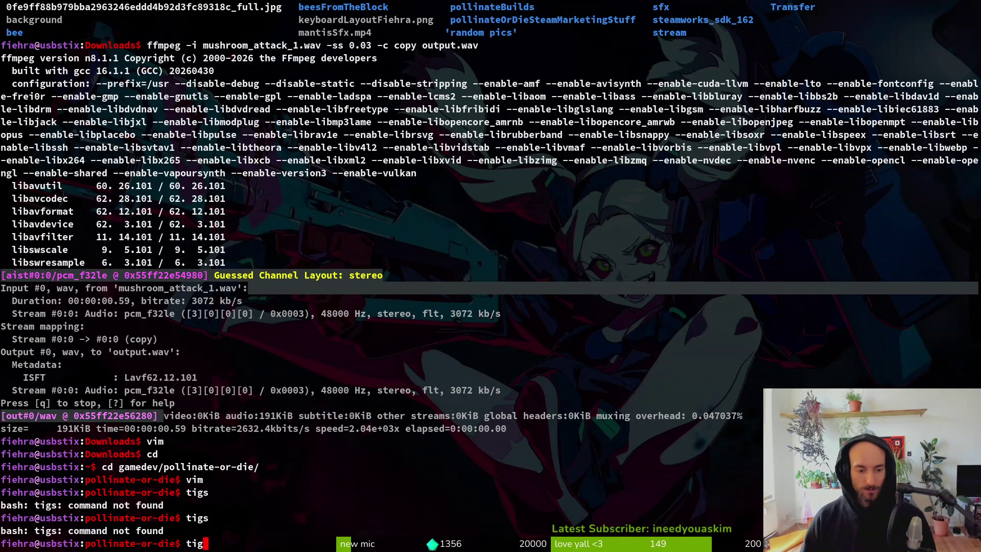
key("Return")
Step: Stage the SFX changes, including player_shockwave and audio.manager.tscn, leaving debug.helper.gd unstaged
key("s")
key("j")
key("j")
key("j")
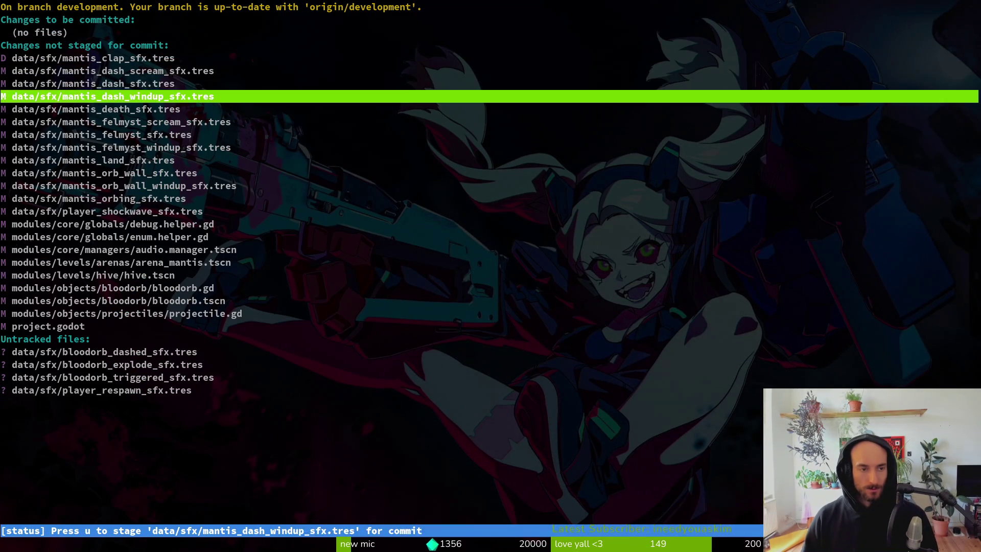
key("k")
key("k")
key("Return")
key("u")
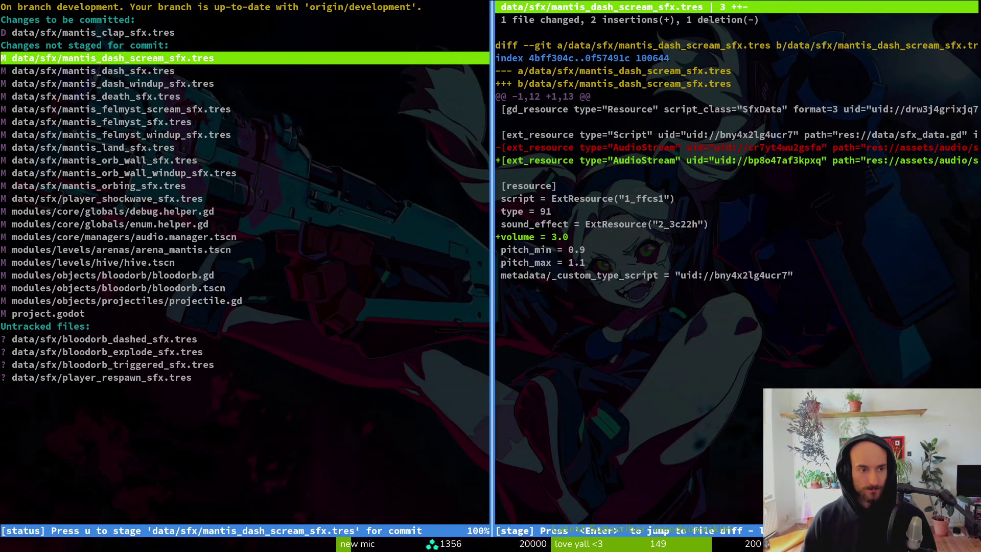
key("u")
key("u")
key("u")
key("u")
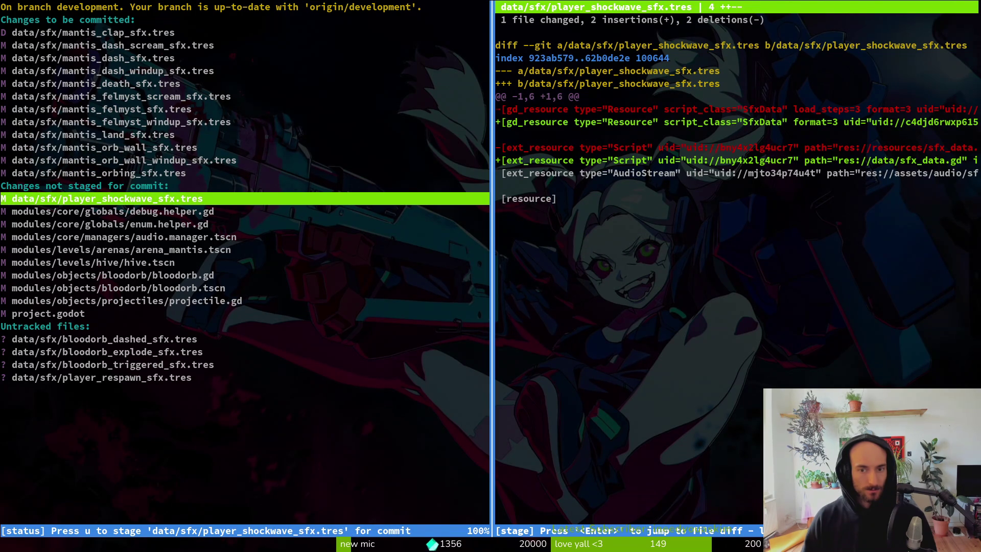
key("u")
key("j")
key("u")
key("u")
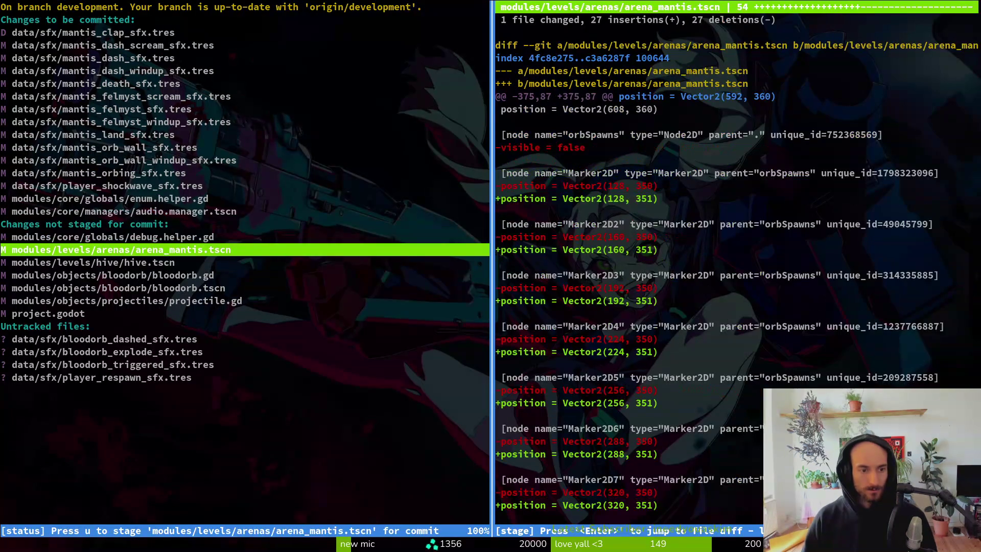
Step: Revert hive.tscn and projectile.gd, and stage the bloodorb script and scene changes
key("k")
key("j")
key("j")
key("k")
key("k")
key("k")
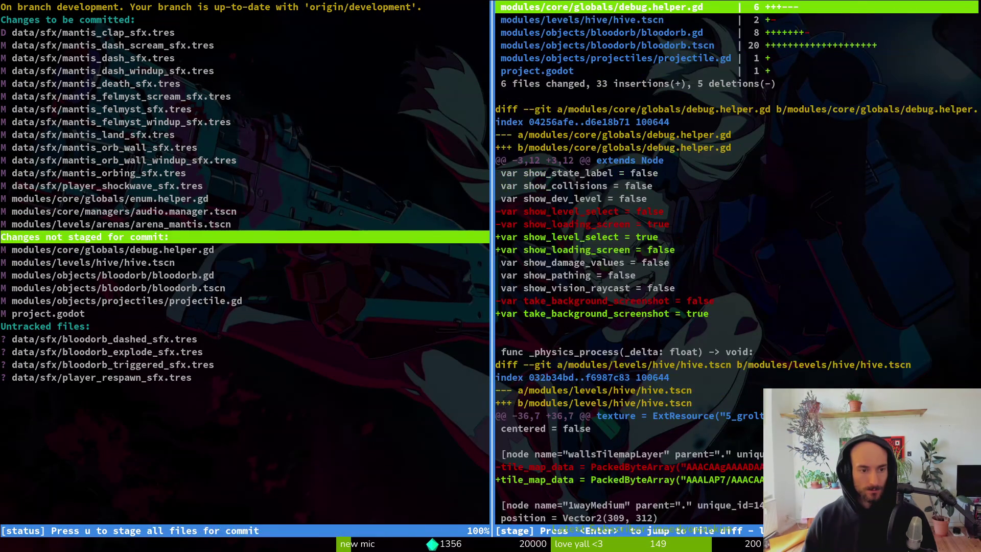
key("j")
key("j")
key("j")
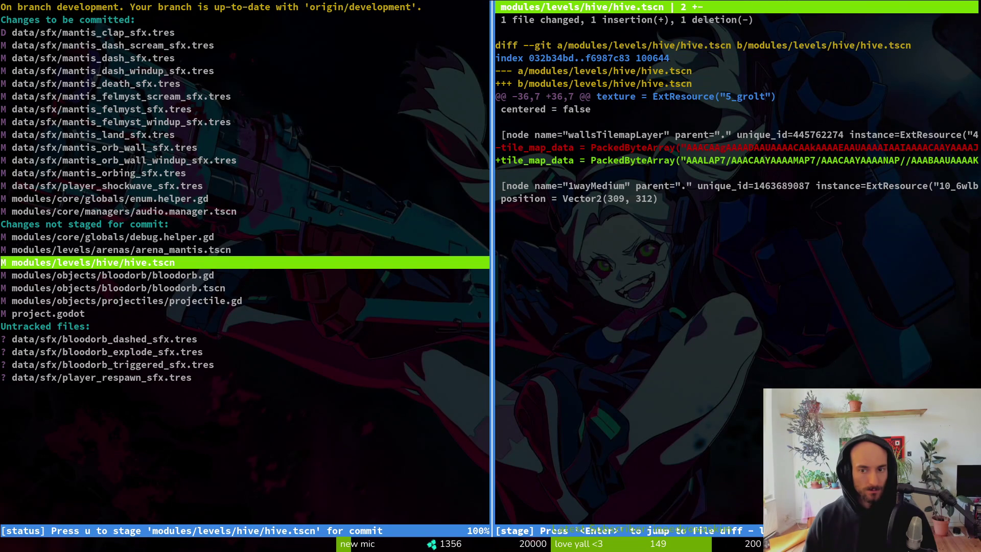
key("exclam")
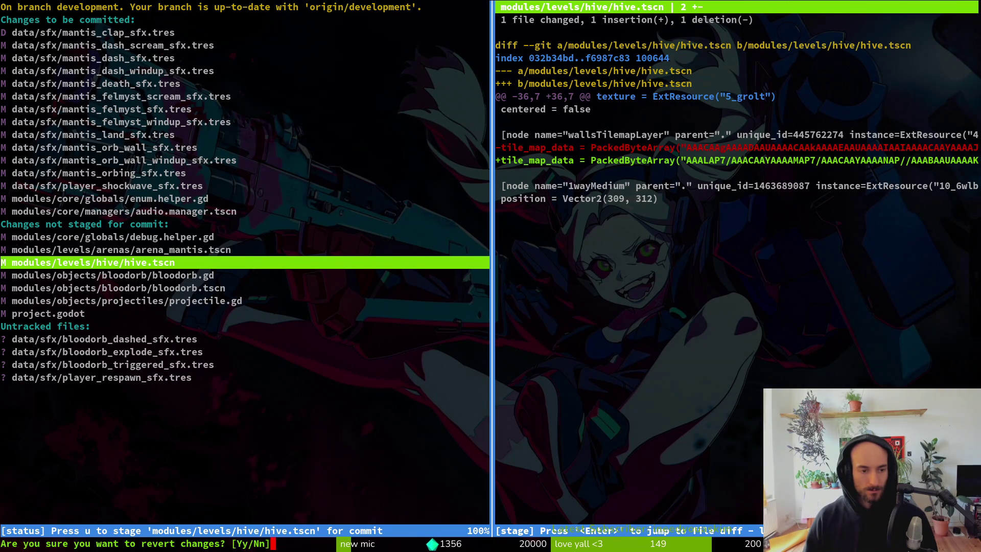
key("y")
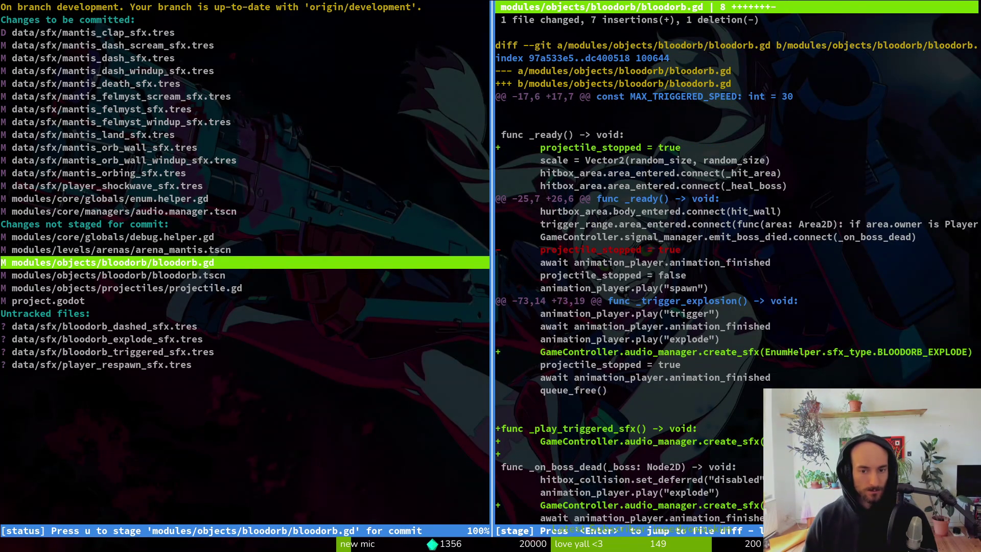
key("u")
key("u")
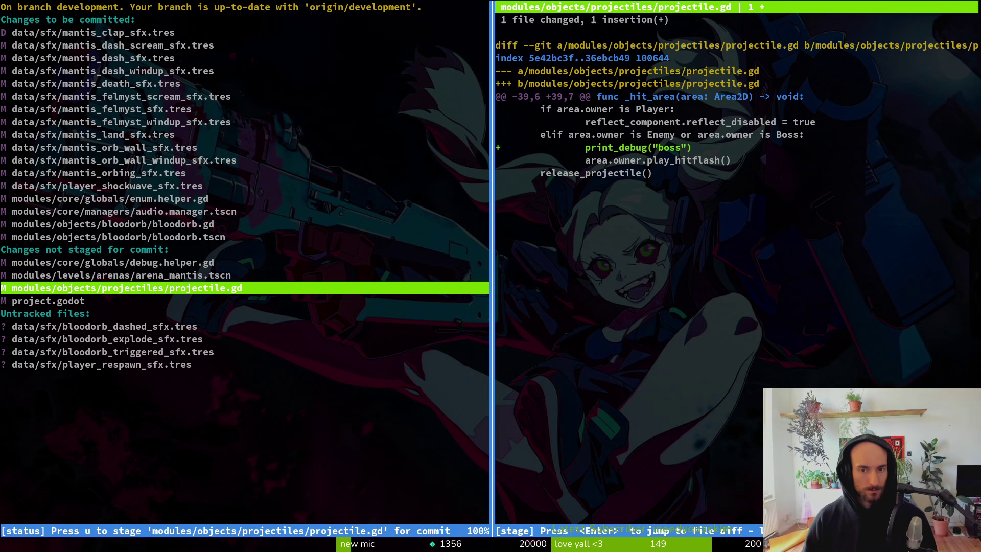
key("exclam")
key("y")
Step: Add the untracked bloodorb and player_respawn SFX resources, then quit tig and type a git commit
key("Down")
key("Down")
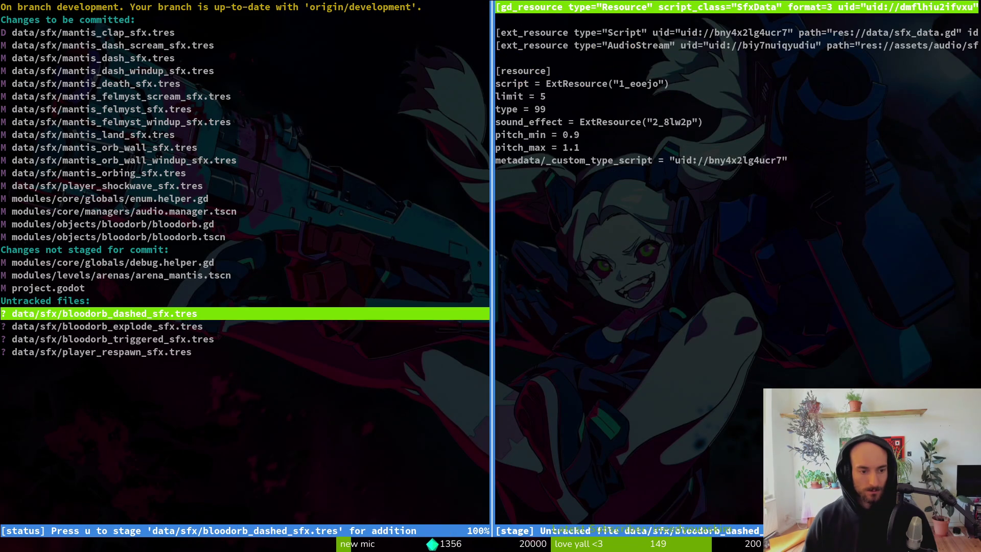
key("Down")
key("Down")
key("Up")
key("u")
key("u")
key("Down")
key("Up")
key("u")
key("u")
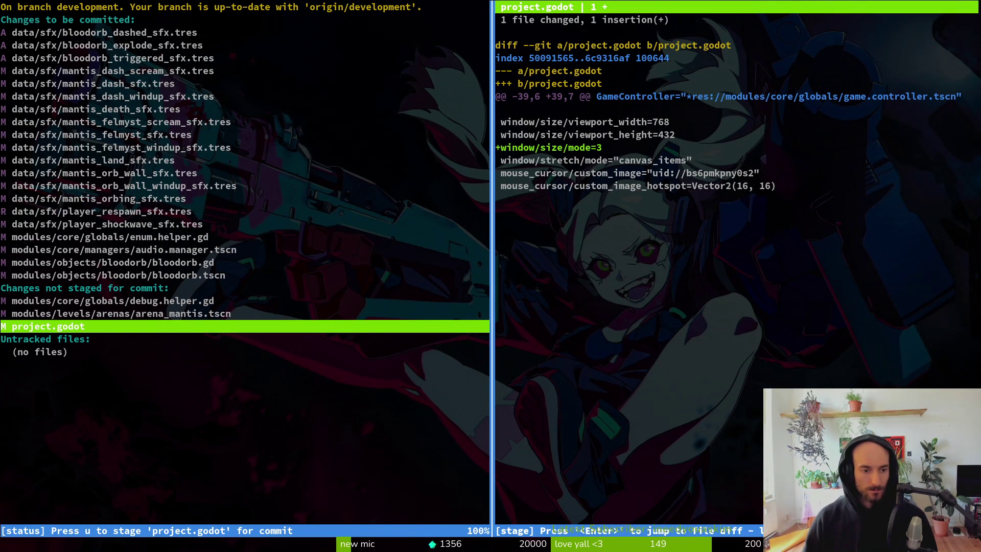
type("qgit commit -m \"ad")
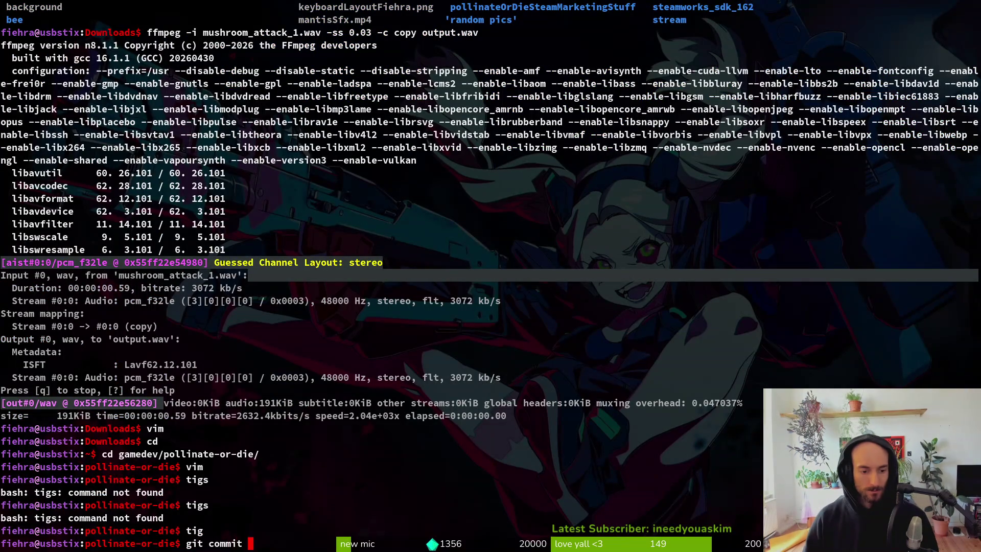
type("ded more")
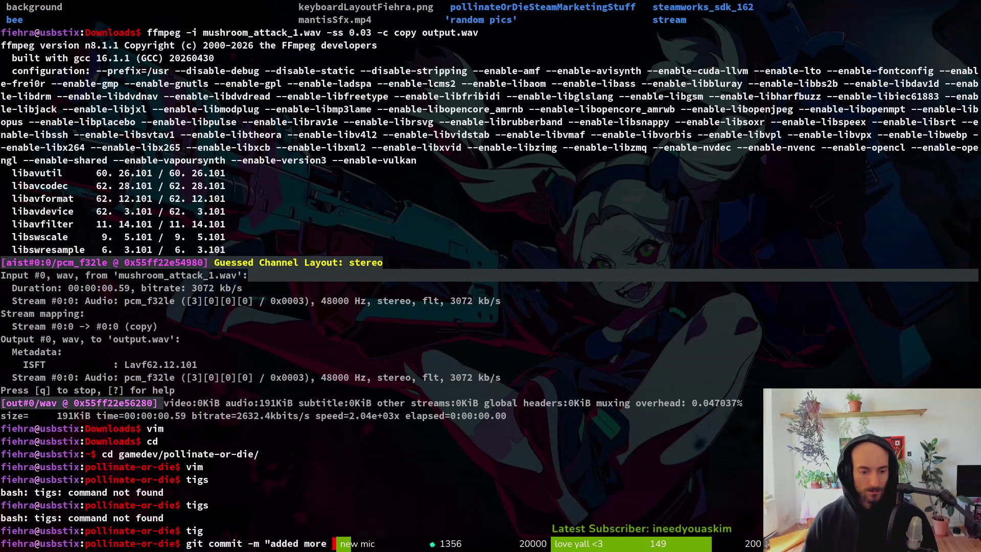
type("to d")
type("antis ")
type("bloodbr\"")
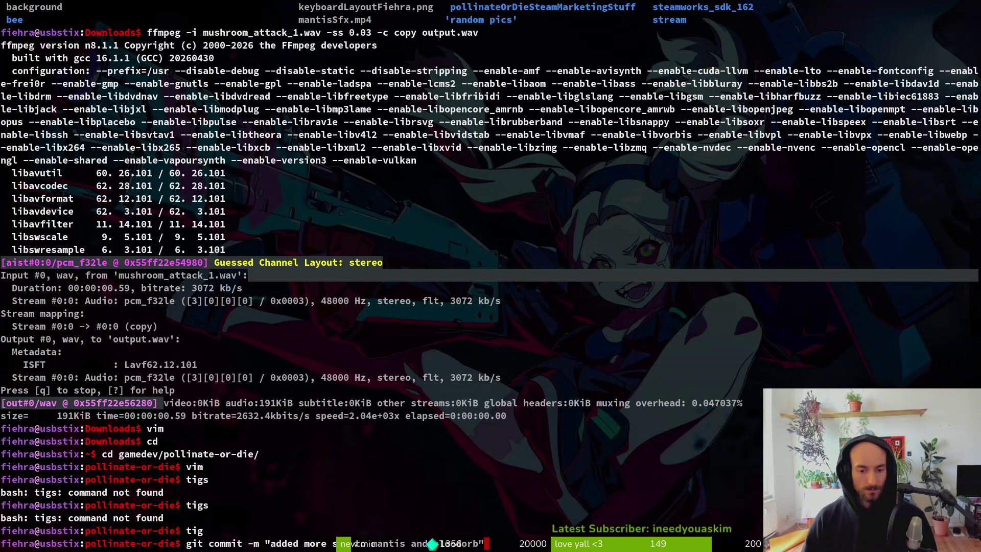
Step: Commit the staged SFX changes and review the arena_mantis.tscn diff in tig
key("Return")
type("tig")
key("Return")
key("Down")
key("Down")
key("Down")
key("Return")
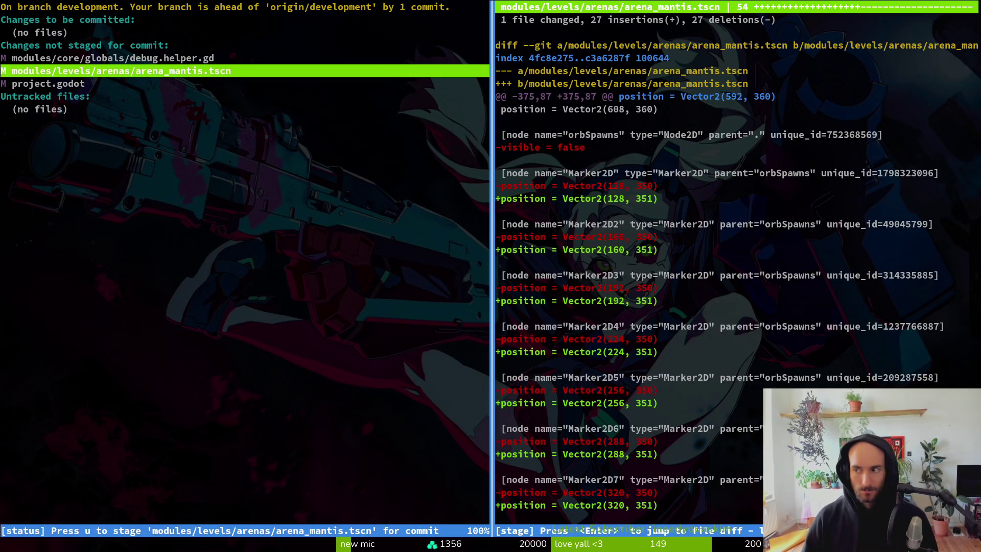
Step: Stage arena_mantis.tscn and commit it as 'moved mantis orb spawns by 1px to match animation'
type("u")
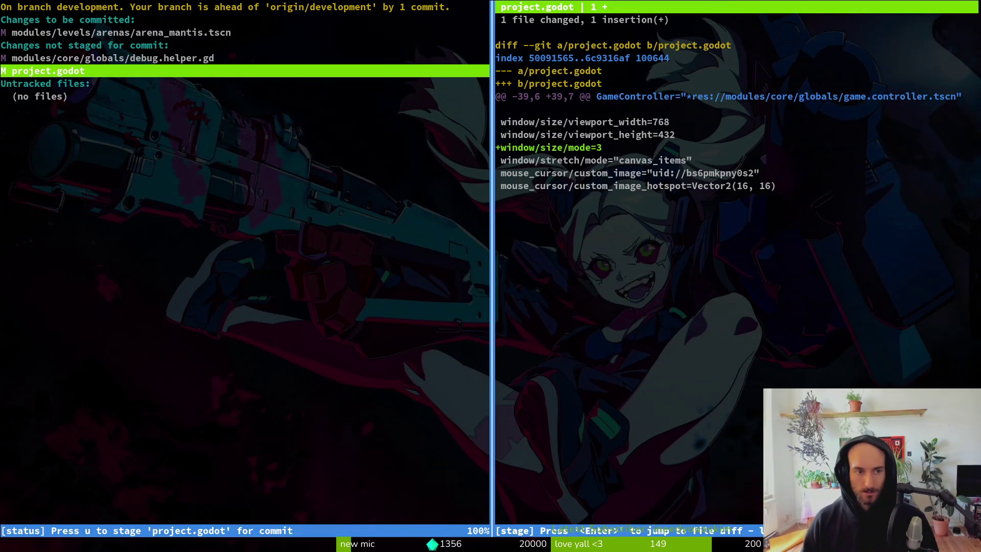
type("qgit commit -")
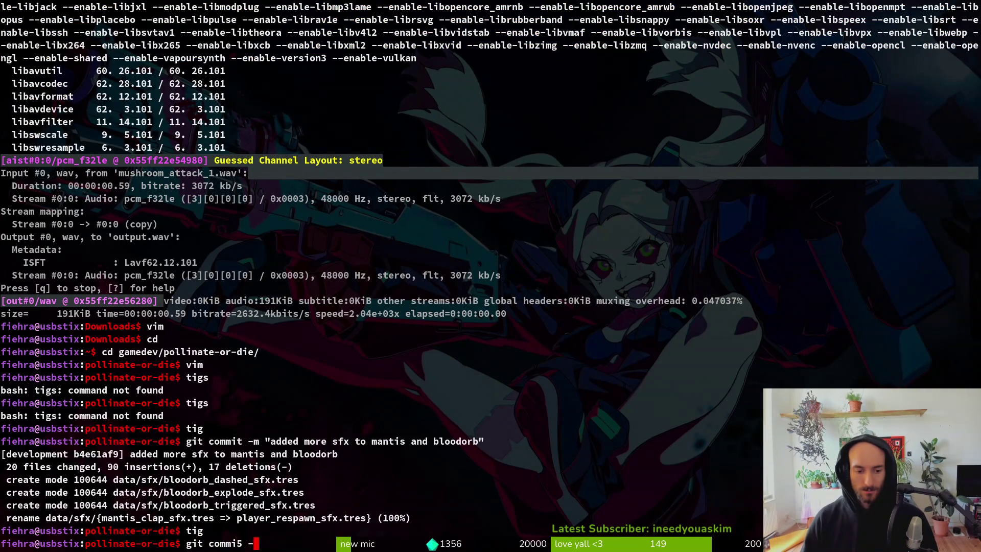
type("m ")
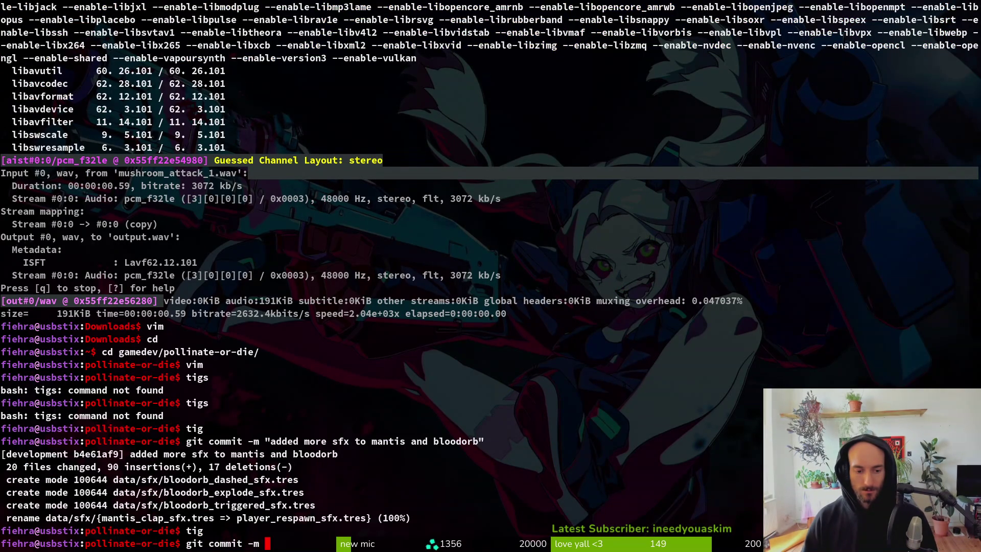
type("\"moved mantis to swa")
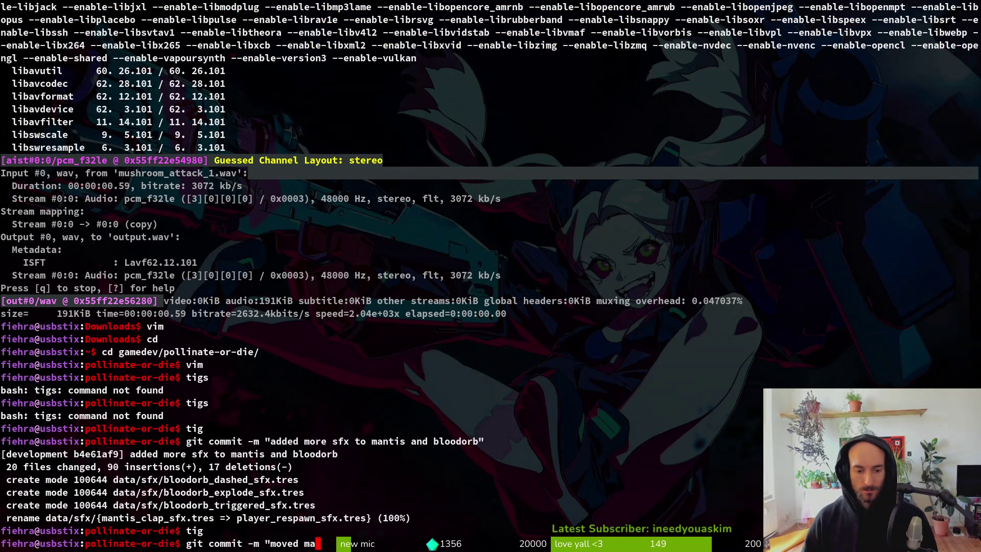
key("BackSpace")
key("BackSpace")
type("pawns by")
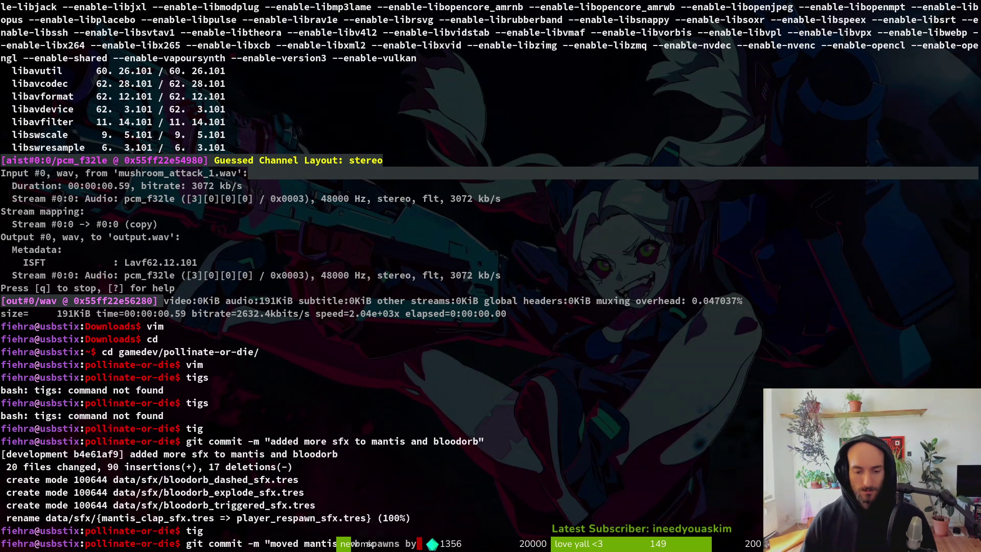
type(" 1px to match animation\"")
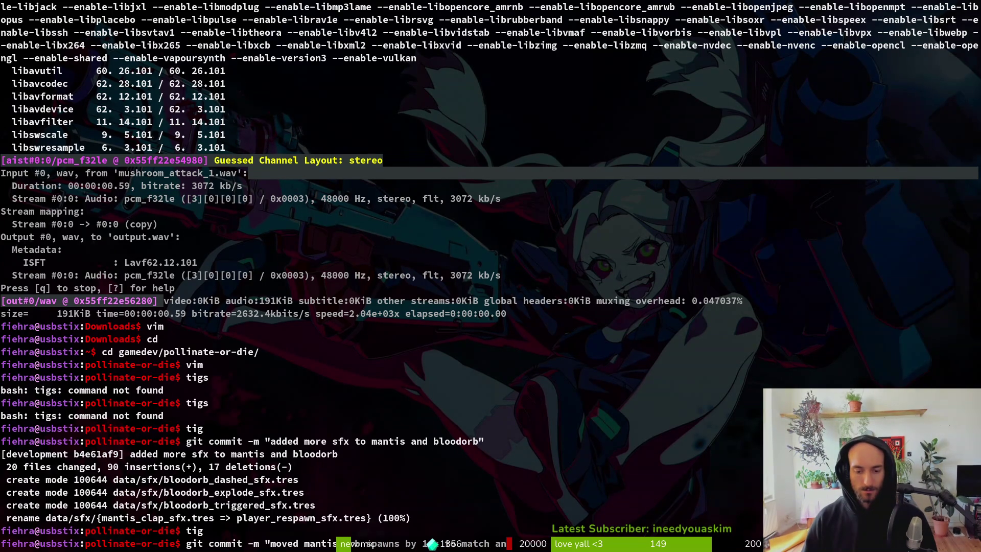
key("Return")
type("git push")
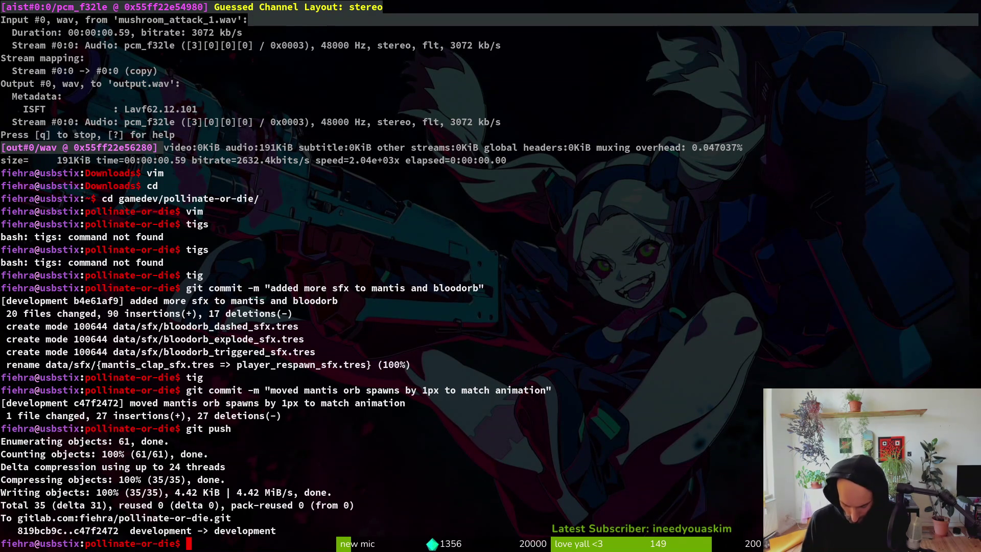
Step: Run git push and wait until commit c47f2472 reaches the GitLab development branch
key("alt+Tab")
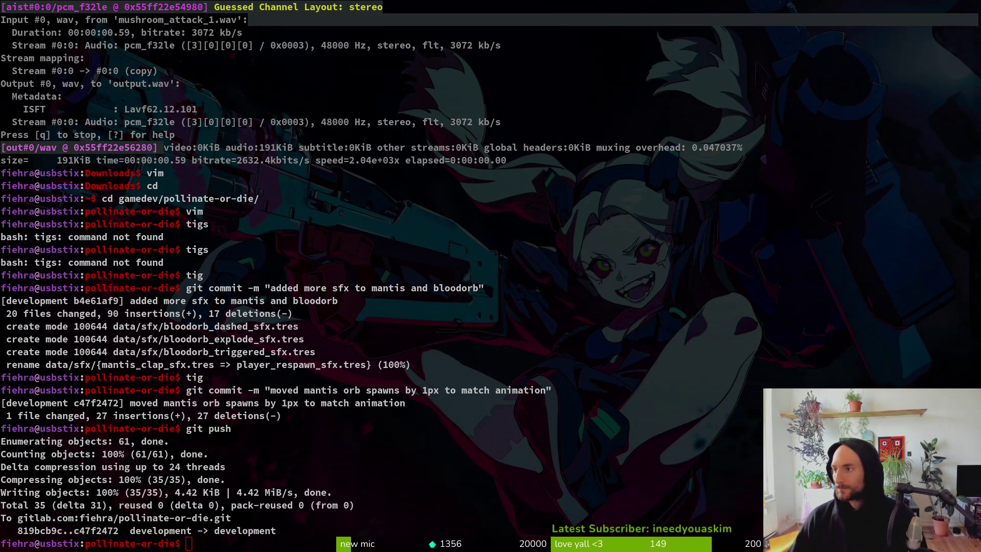
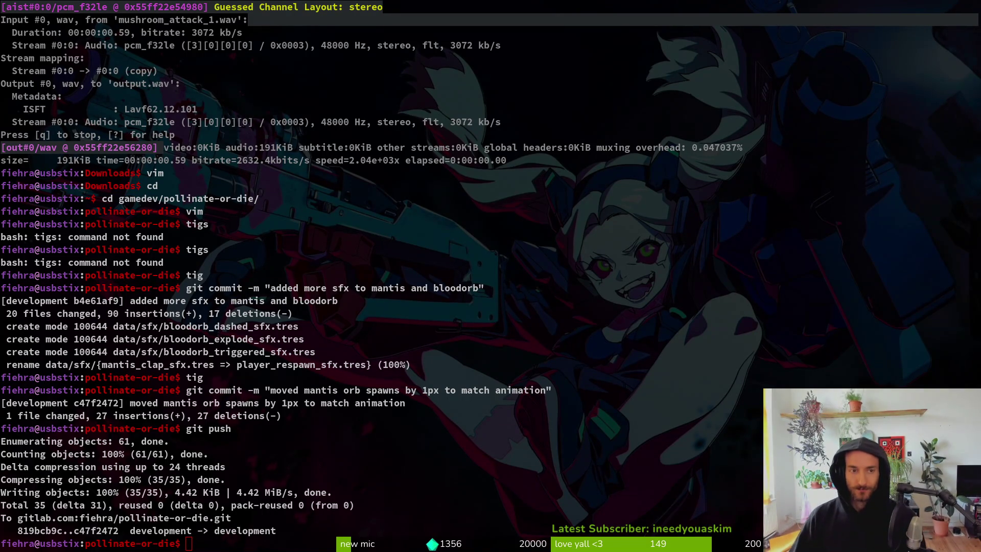
Step: List the pollinate-or-die folder with ls, then clear the terminal to an empty prompt
left_click(539, 235)
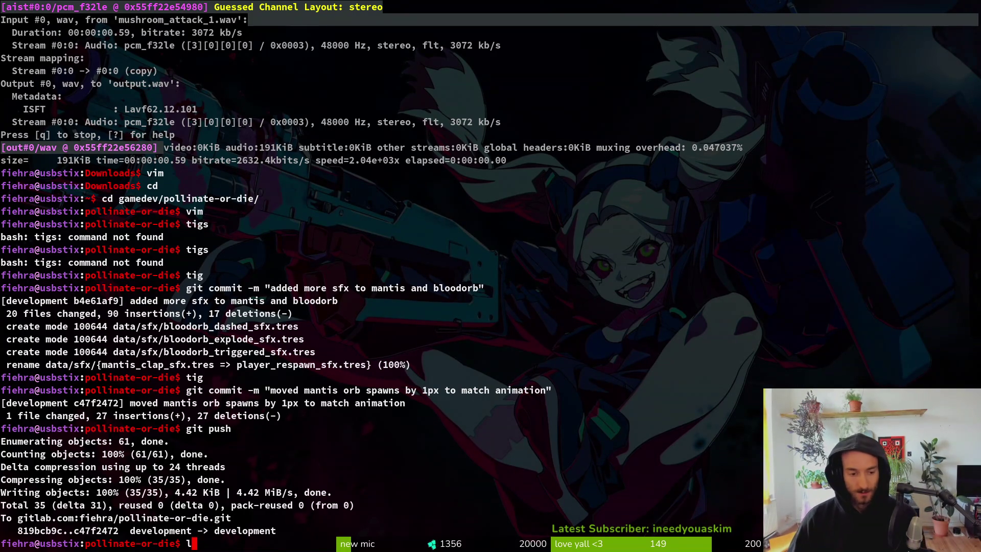
type("ls")
key("Return")
type("l")
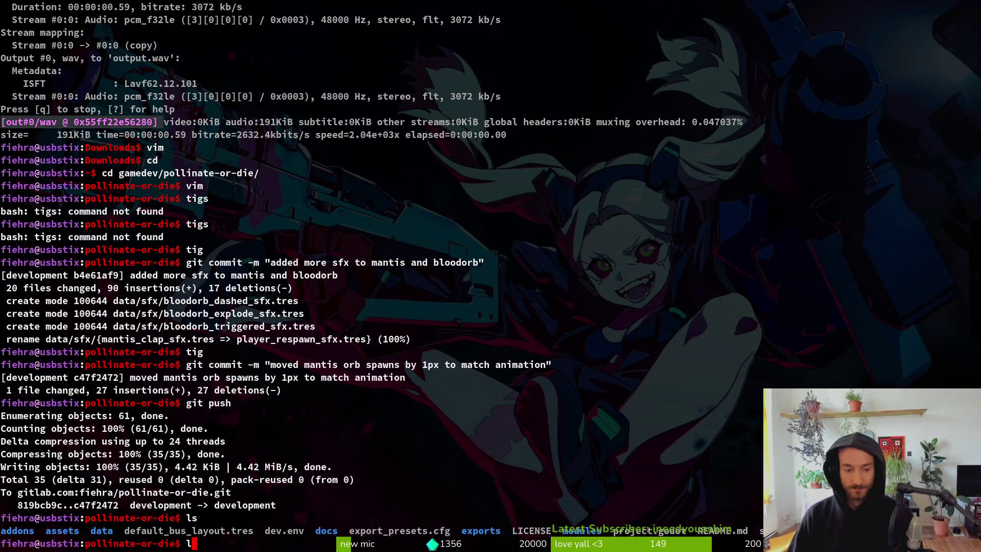
key("BackSpace")
key("ctrl+l")
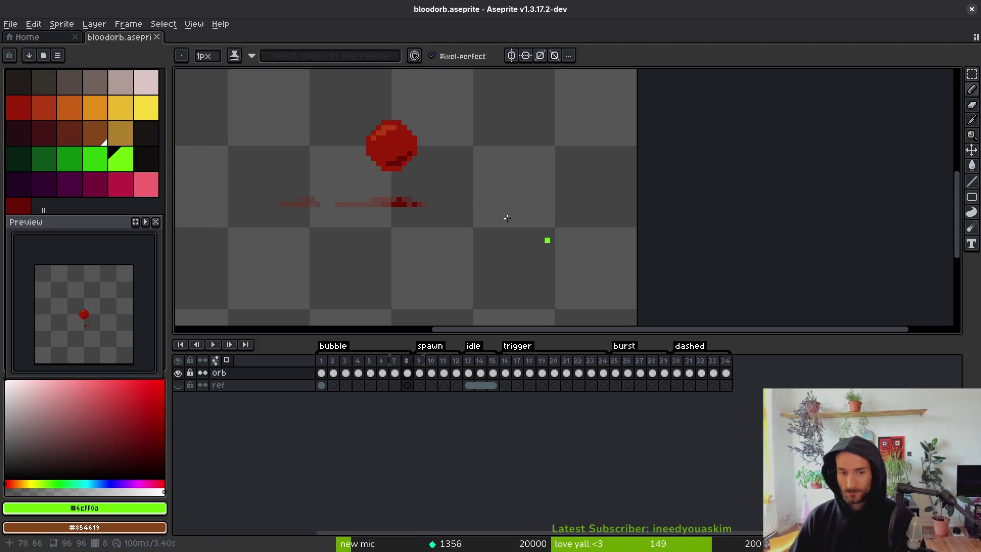
Step: Close bloodorb.aseprite, quit Aseprite, and bring GitLab's New Issue form forward
left_click(156, 37)
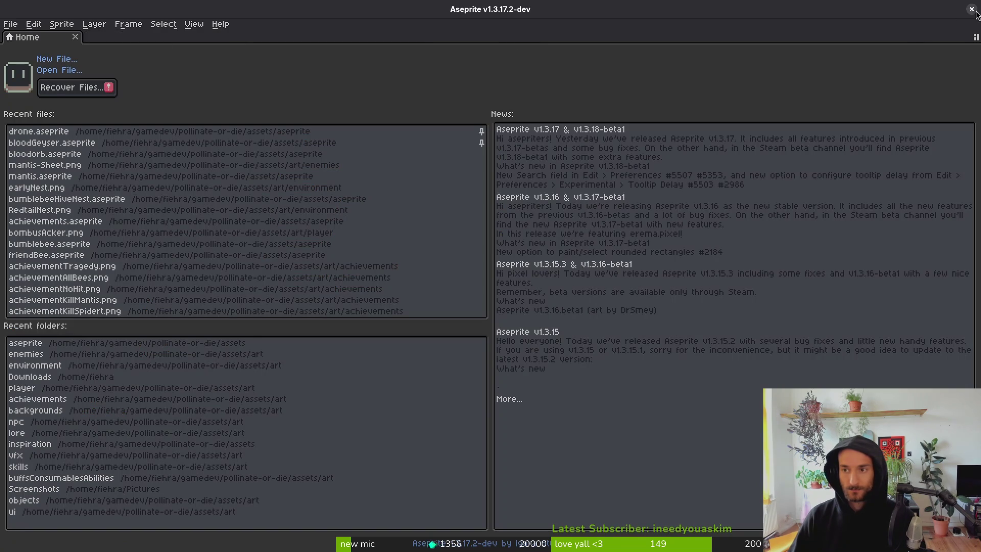
left_click(971, 9)
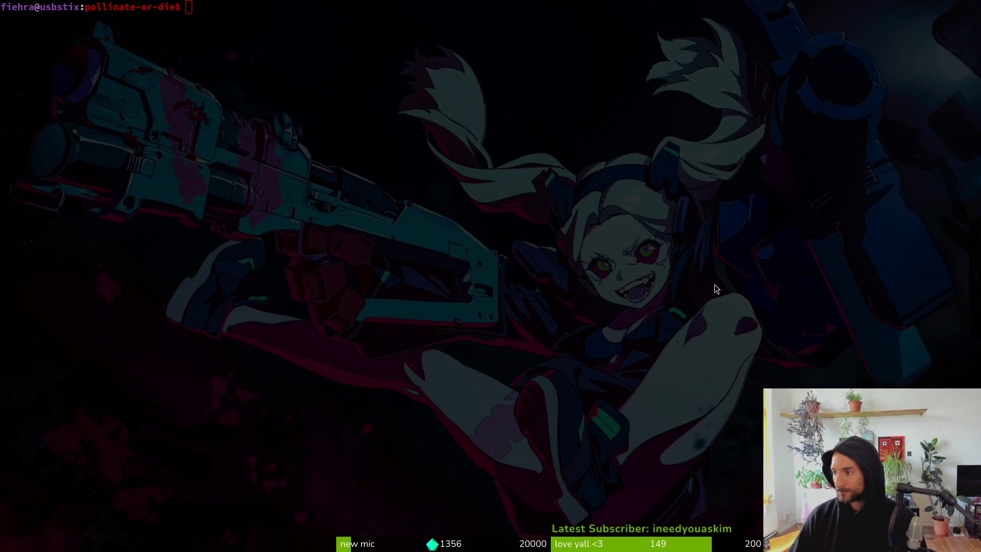
key("alt+Tab")
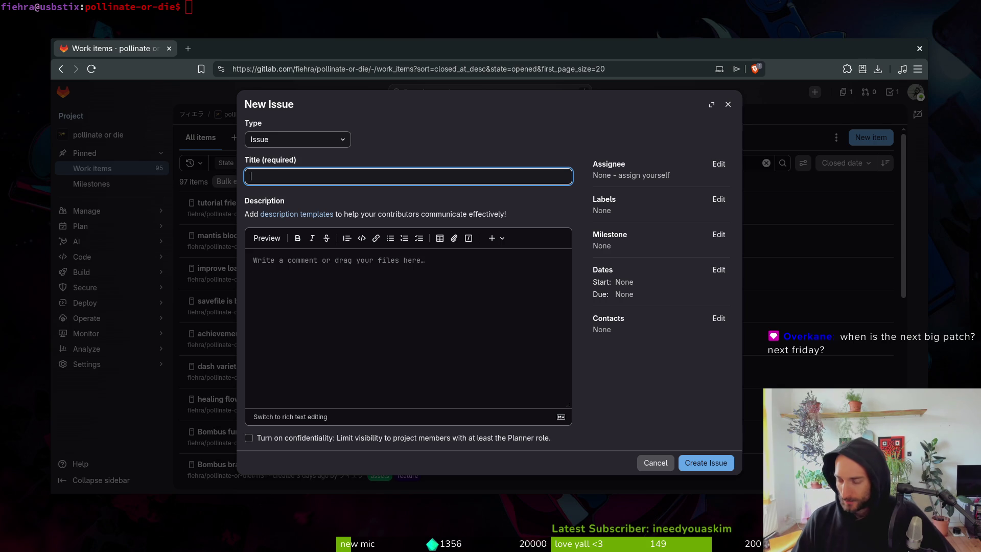
Step: Switch to the Godot editor, run the pollinateOrDie project, and start from the main menu
key("super")
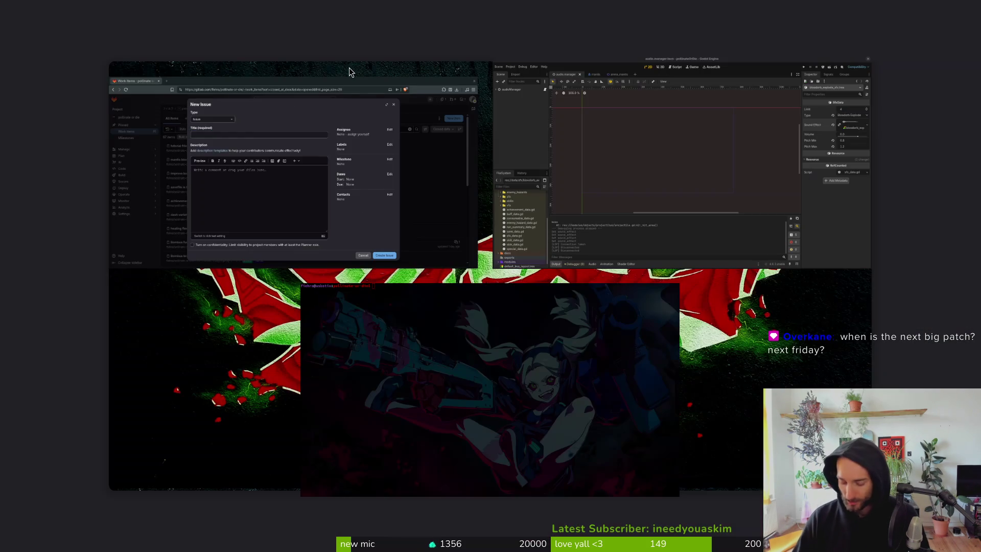
left_click(348, 68)
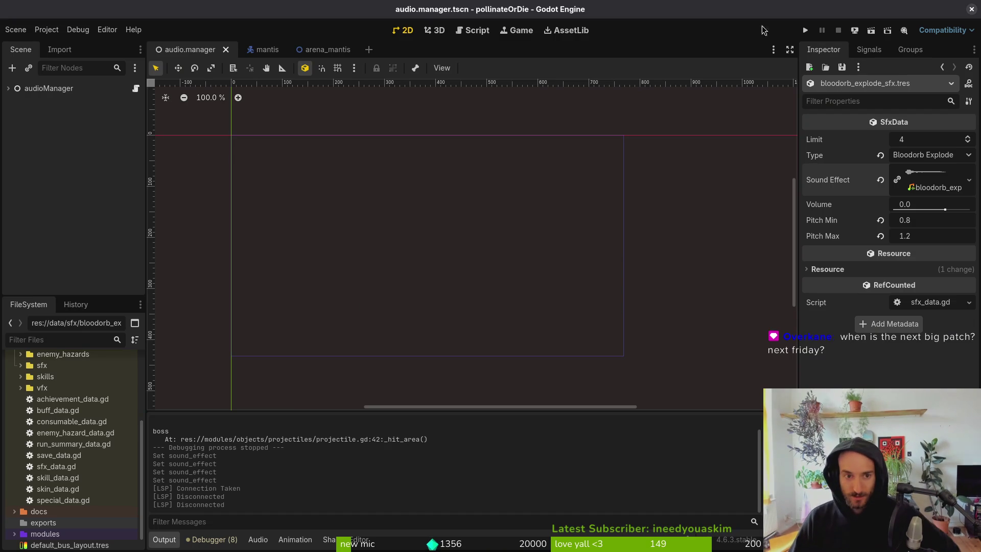
left_click(806, 30)
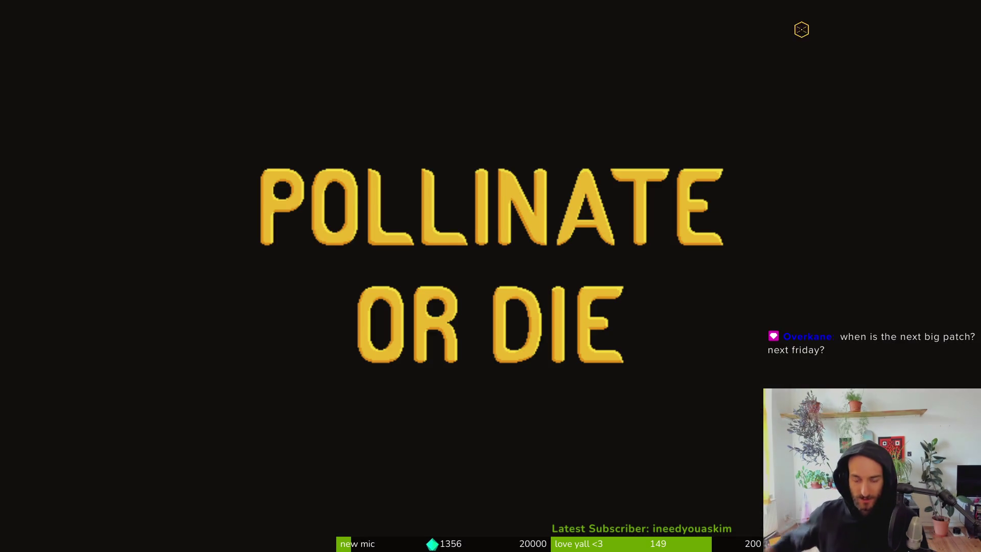
key("Return")
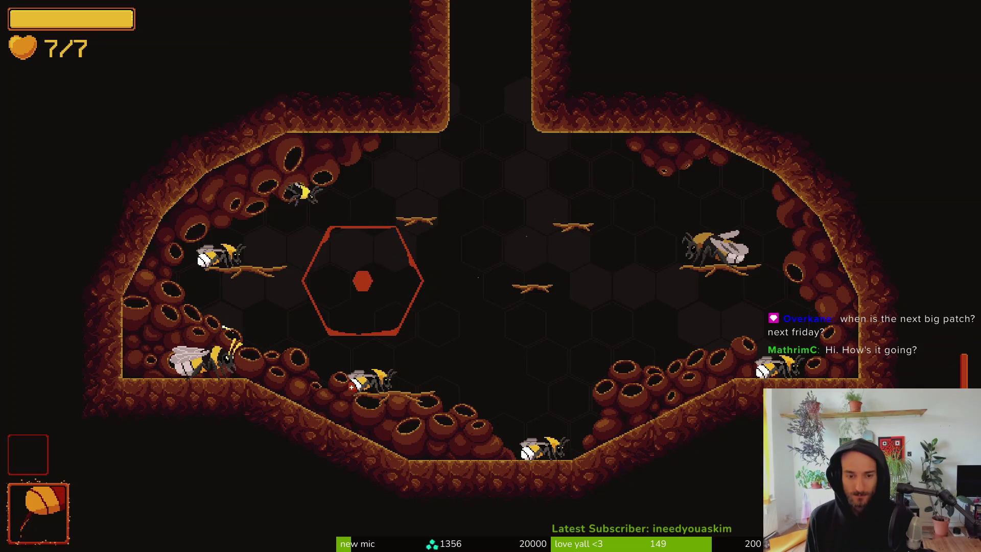
Step: Load the H_early hive level from the debug level-select list
key("Escape")
key("Right")
key("Right")
key("Down")
key("Down")
key("Return")
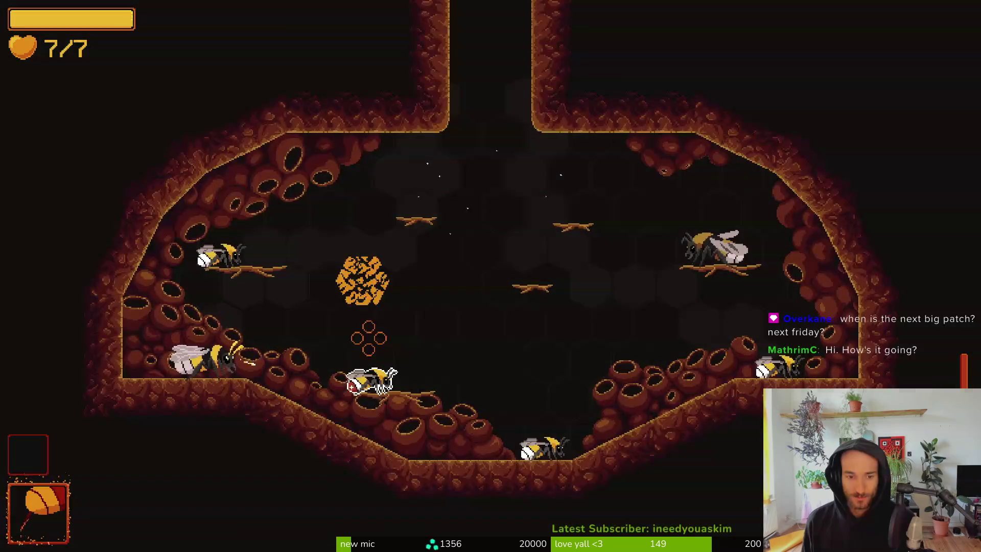
Step: Switch to the H_redtail hive level, play it, then reopen the level-select list
key("Escape")
key("Right")
key("Right")
key("Down")
key("Down")
key("Down")
key("Return")
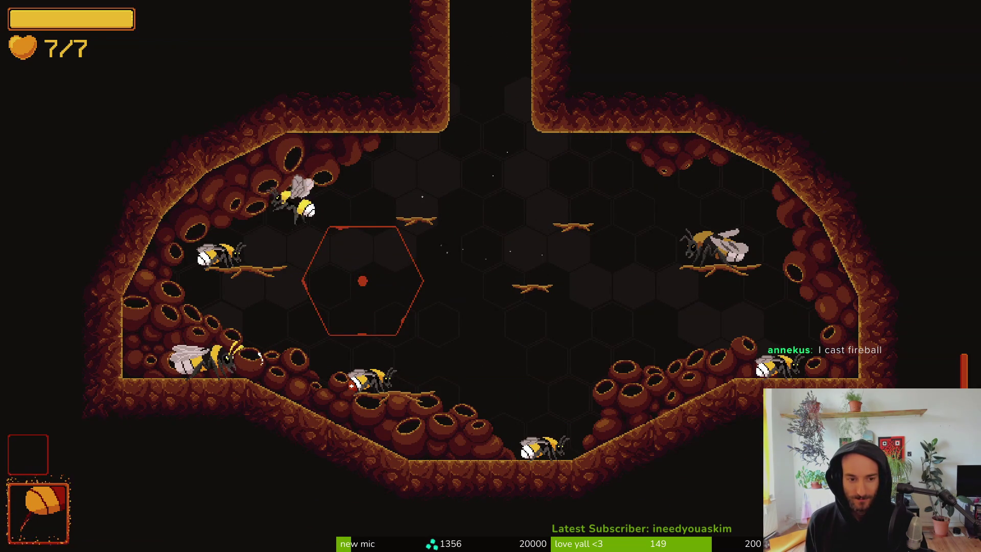
key("Escape")
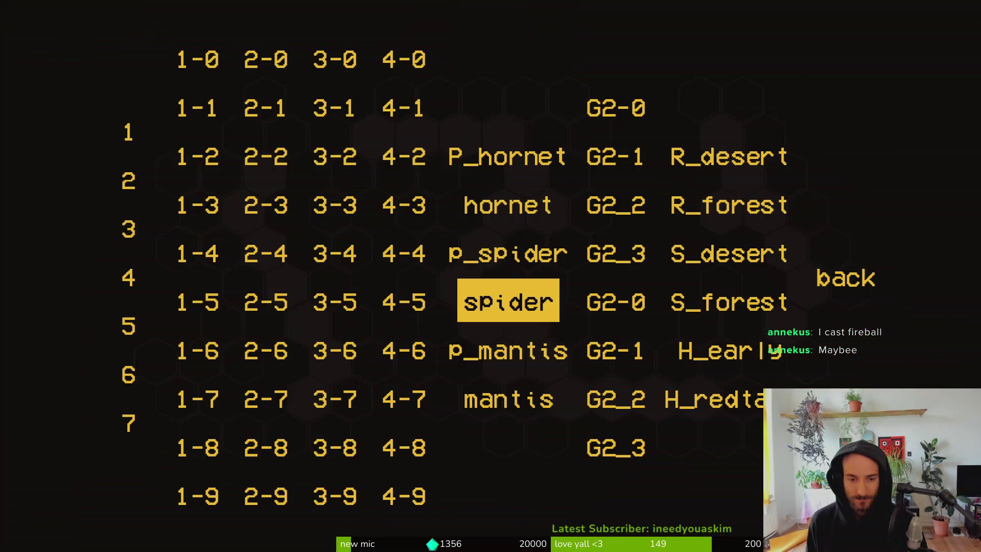
Step: Load the Mantis boss level and open the fight with slashes while flying around it
left_click(509, 399)
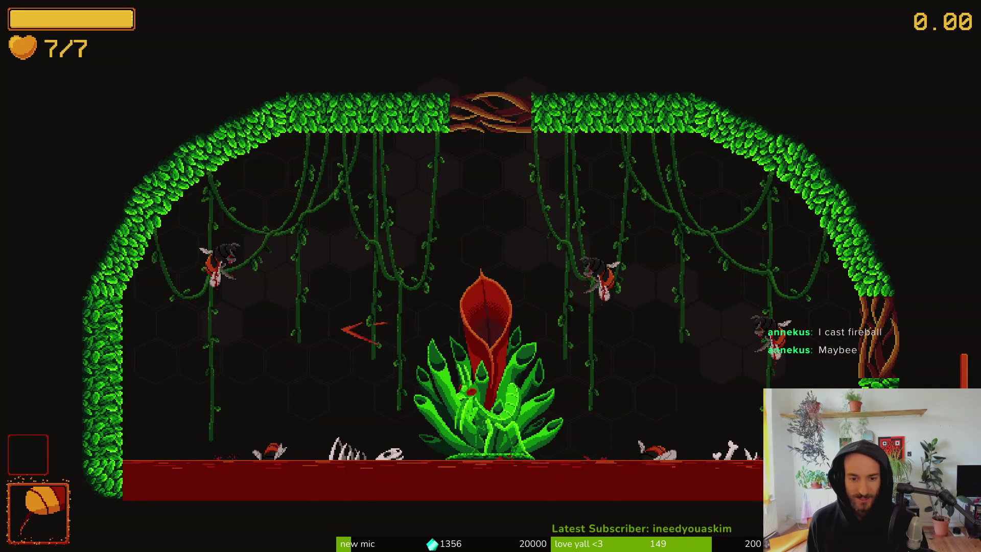
key("Left")
key("x")
key("Up")
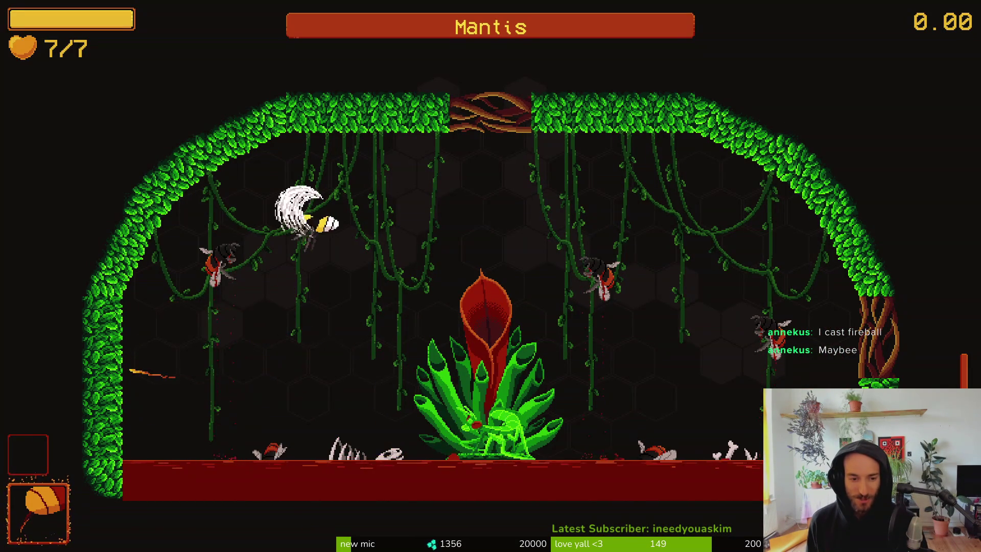
key("x")
key("Up")
key("Right")
key("x")
key("Left")
key("Up")
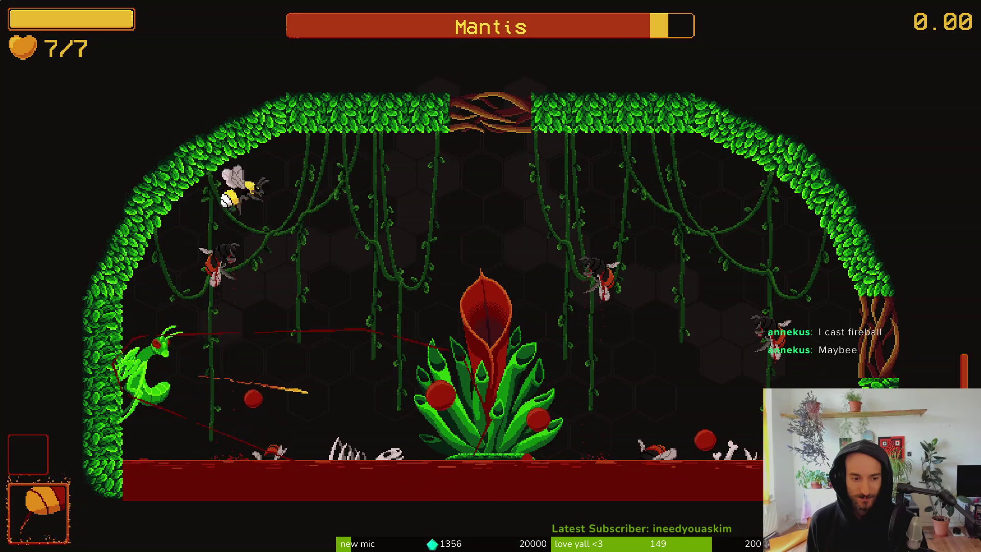
key("Right")
key("x")
key("Up")
key("x")
key("Left")
key("x")
key("Right")
key("Up")
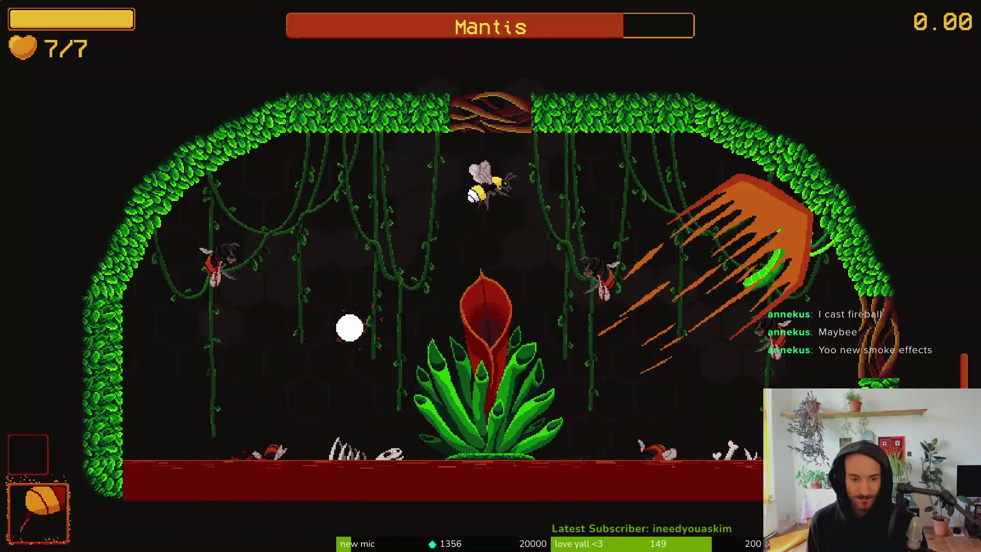
key("Right")
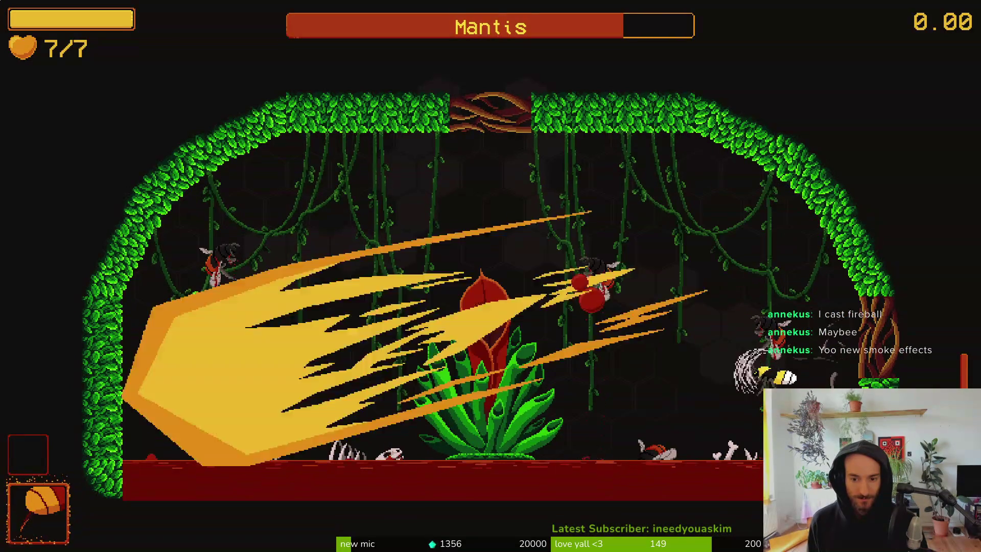
Step: Keep slashing the Mantis at the plant and ceiling while dodging its dashes
key("Left")
key("x")
key("x")
key("Left")
key("x")
key("x")
key("x")
key("Right")
key("Right")
key("x")
key("Up")
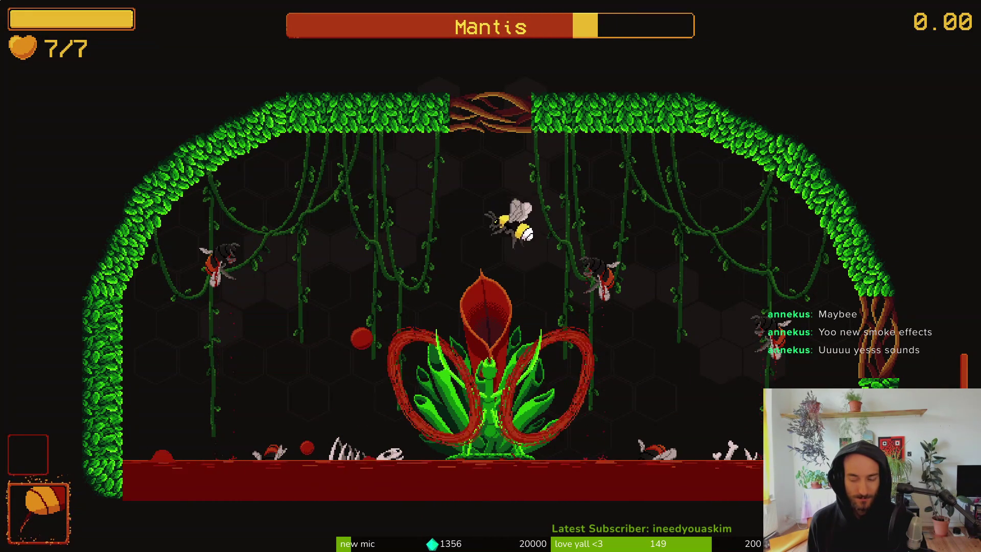
key("Down")
key("x")
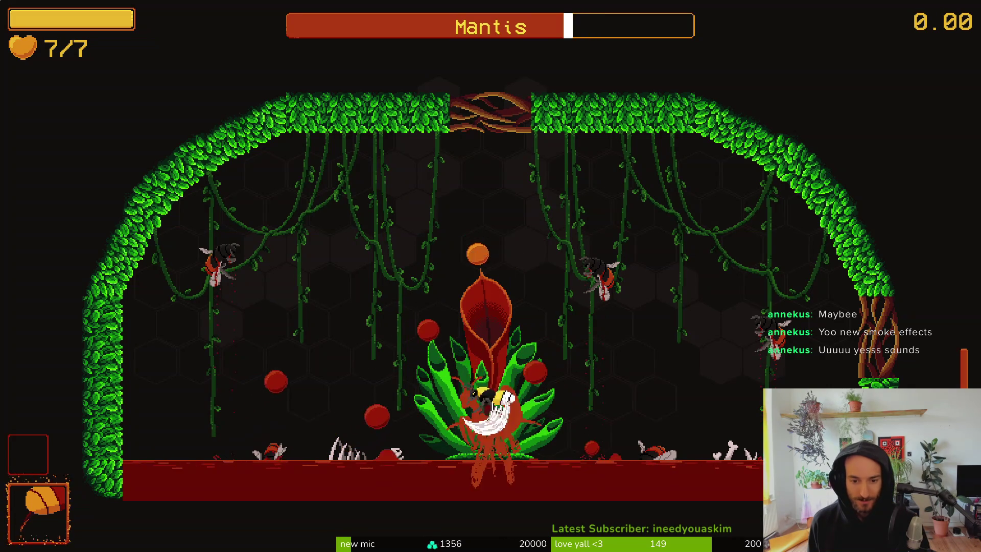
key("Up")
key("x")
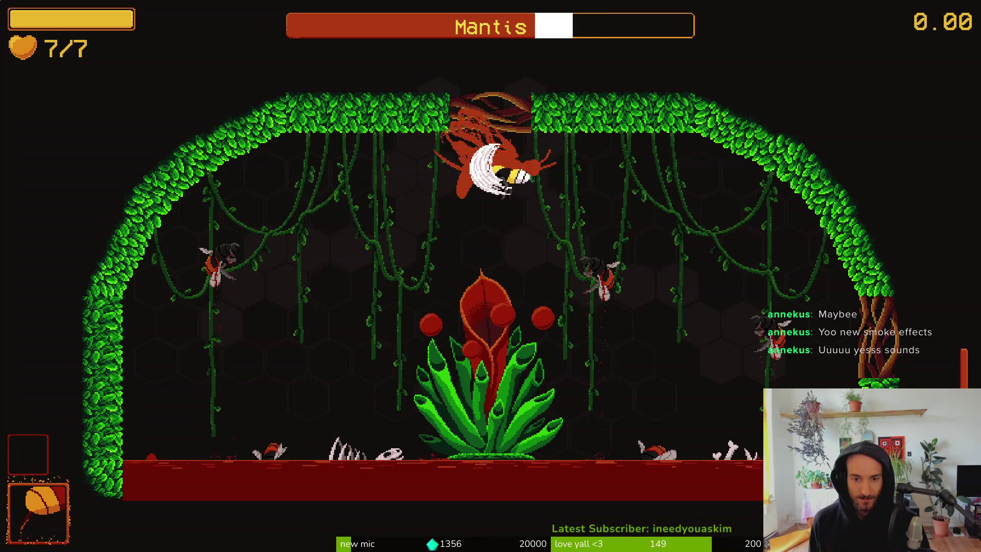
key("Right")
key("Left")
key("Up")
key("x")
key("Right")
key("Left")
key("Down")
key("x")
key("Up")
key("Right")
key("Down")
key("x")
key("Up")
key("x")
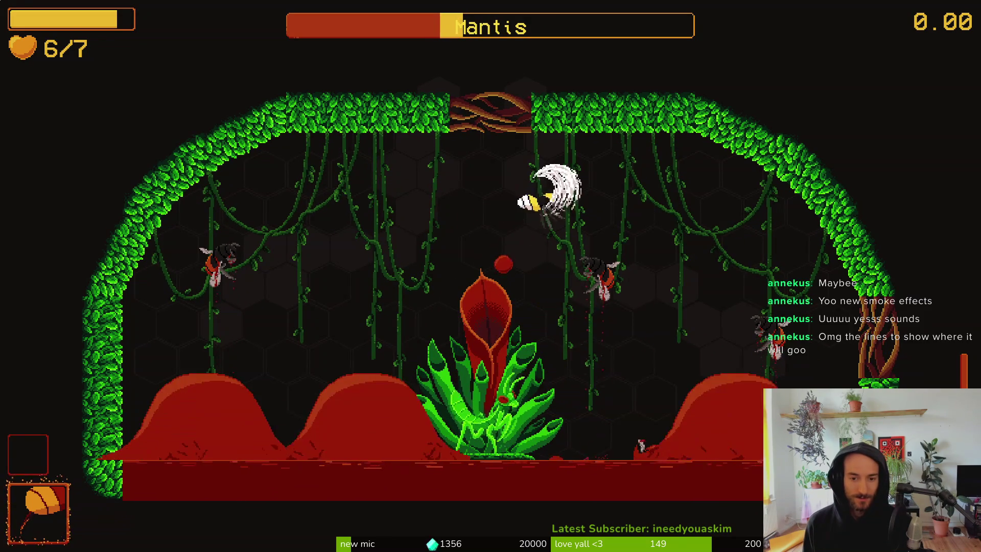
Step: Attack the Mantis near the left wall and plant, avoiding flame walls and its downward slash
key("Left")
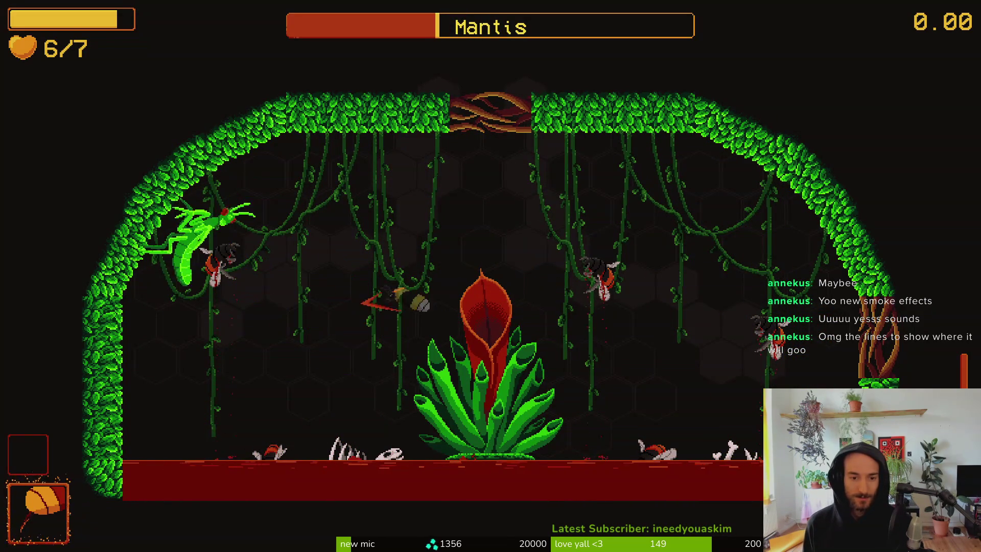
key("Down")
key("x")
key("x")
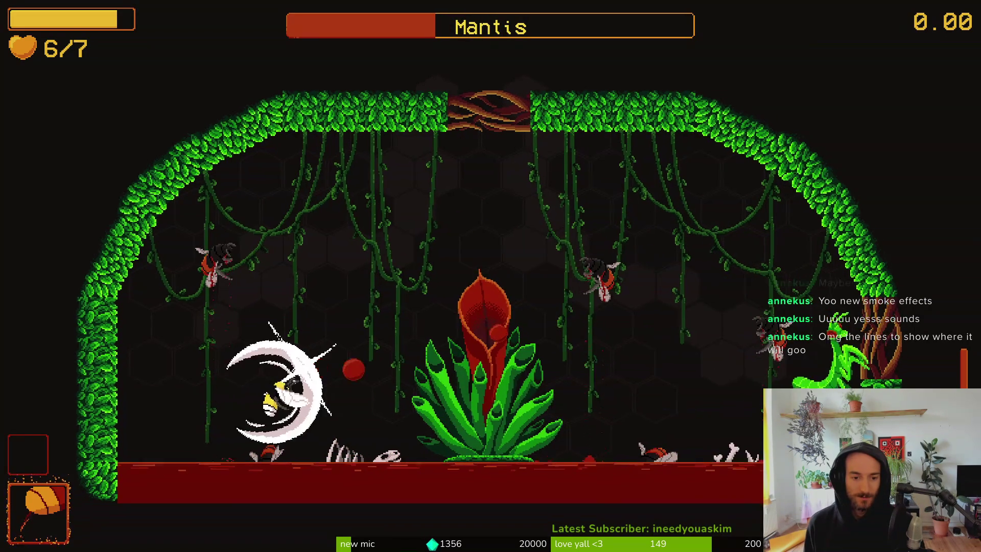
key("Left")
key("Up")
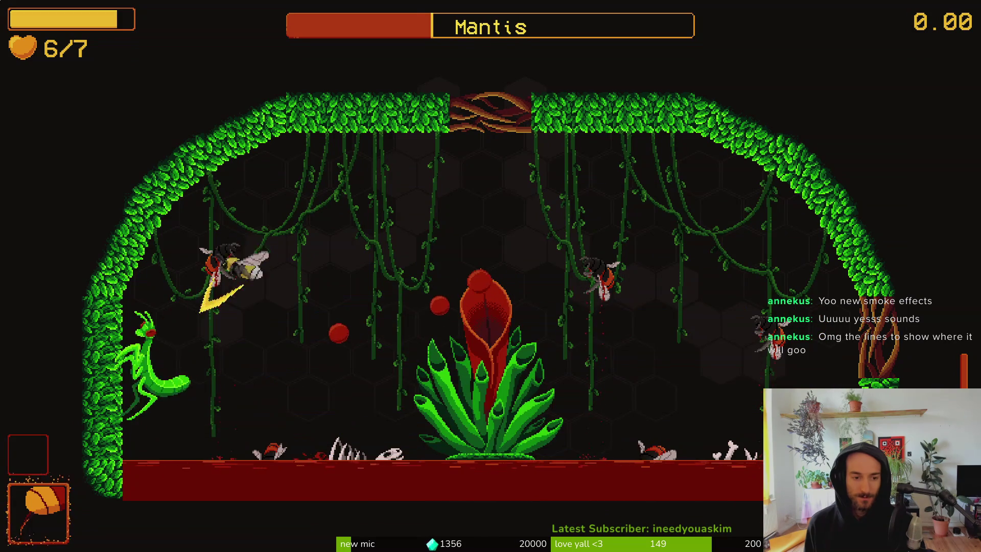
key("x")
key("Right")
key("x")
key("Right")
key("Right")
key("Left")
key("x")
key("x")
key("Up")
key("Right")
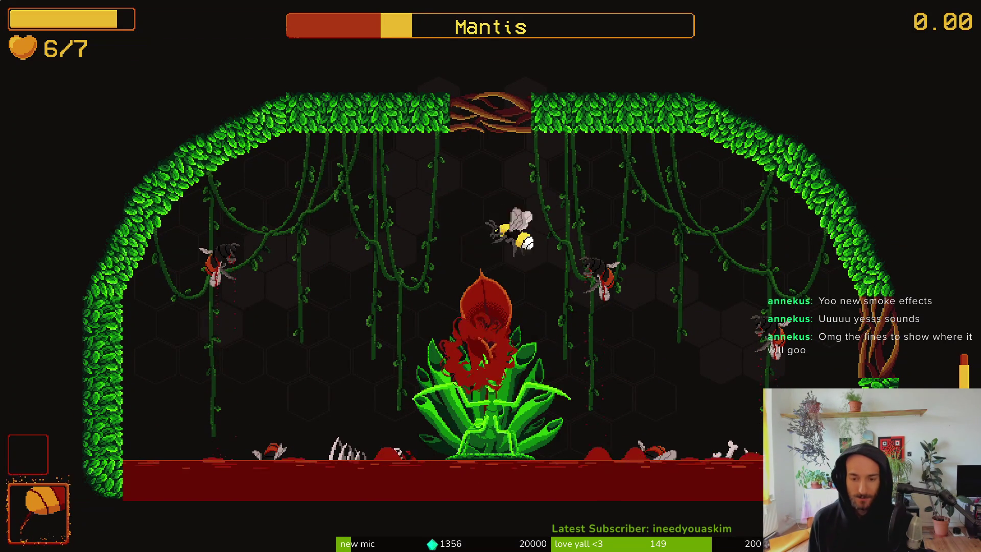
key("x")
key("Up")
key("Left")
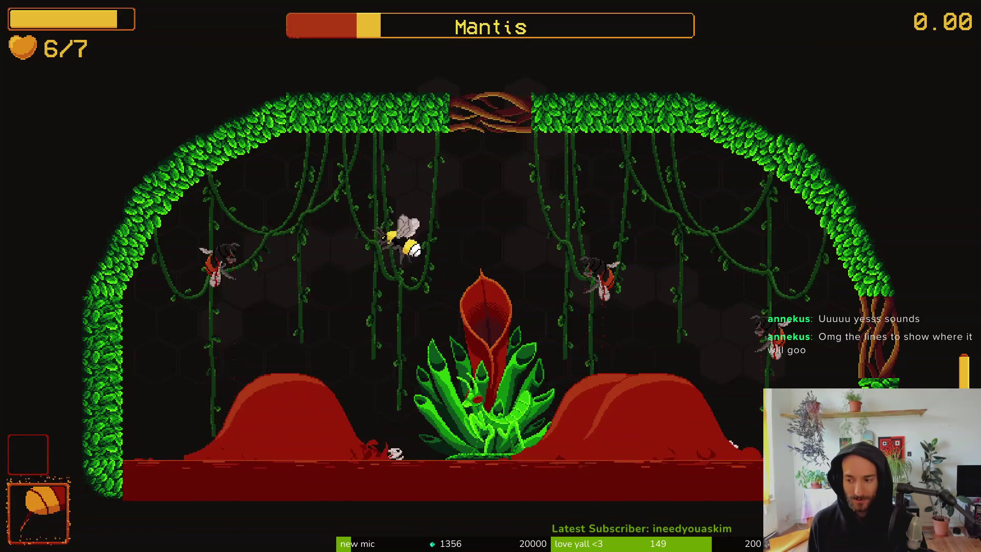
key("x")
key("Left")
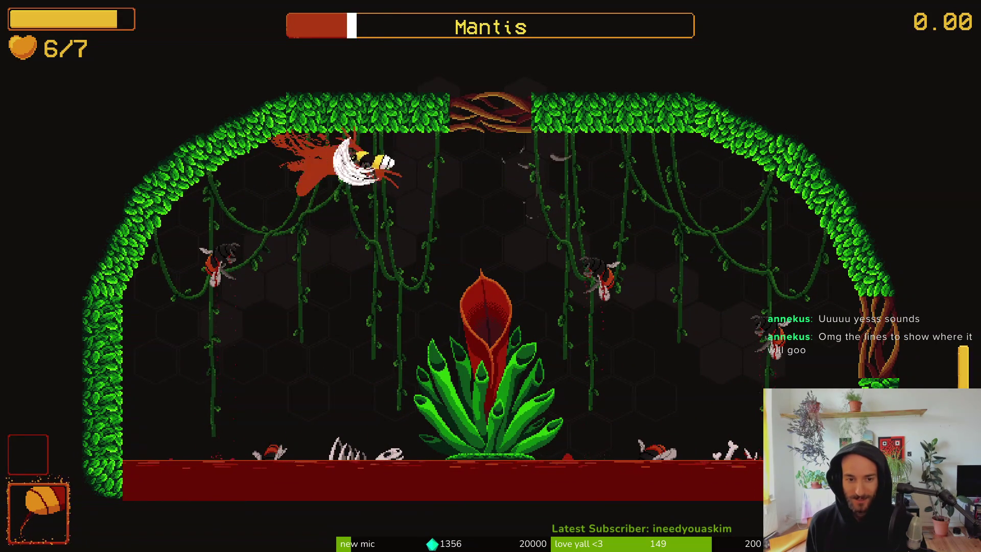
key("Left")
key("x")
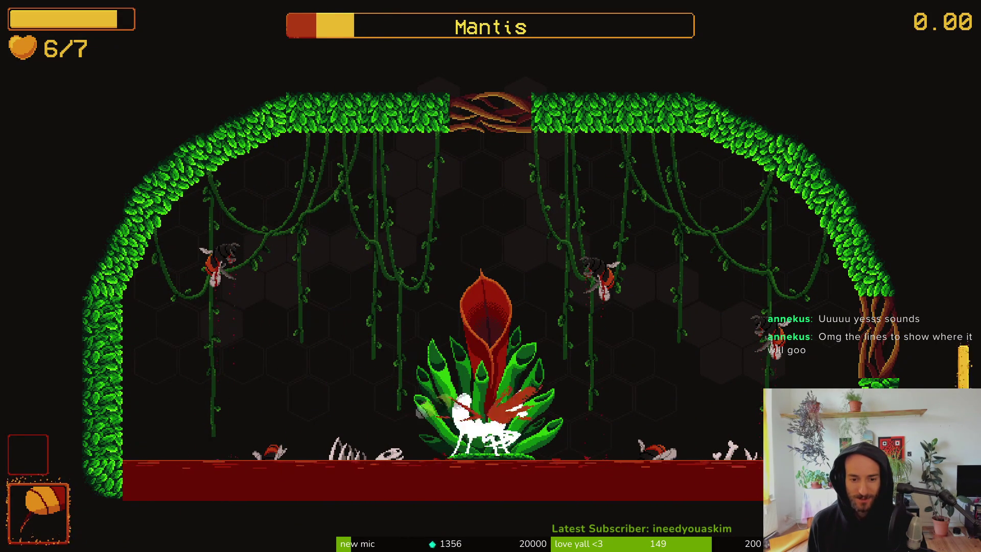
key("Right")
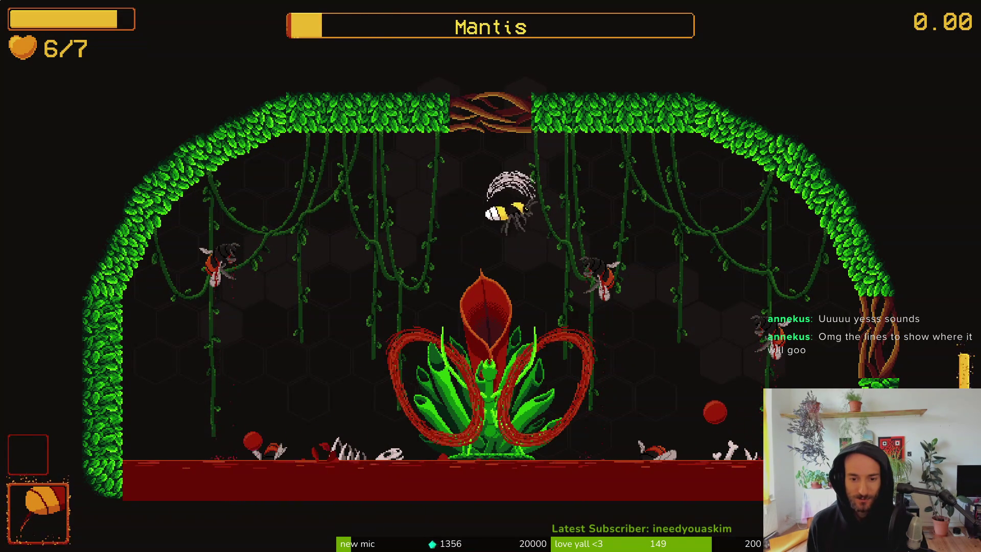
Step: Finish the Mantis with dashing slashes around the plant to earn ACHIEVE_KILL_MANTIS
key("Left")
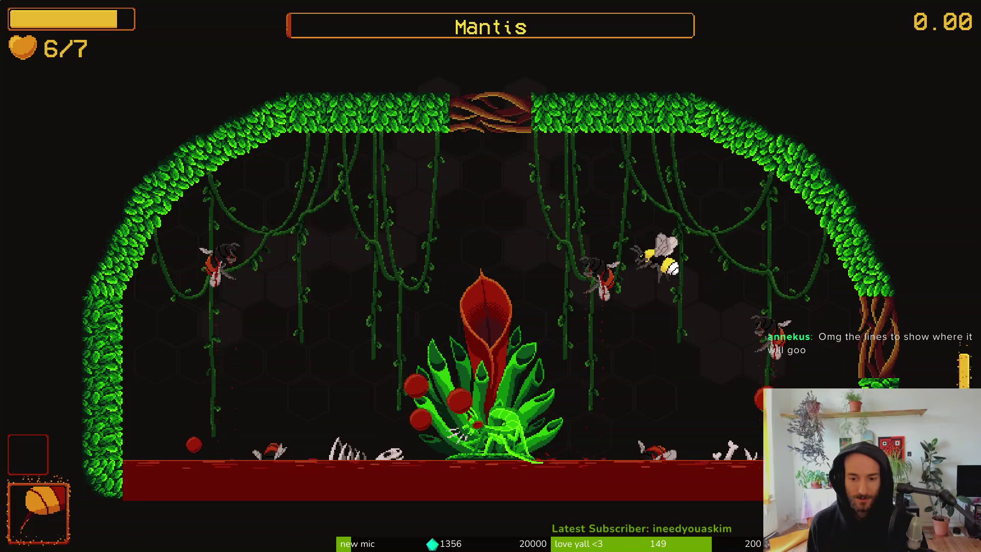
key("Right")
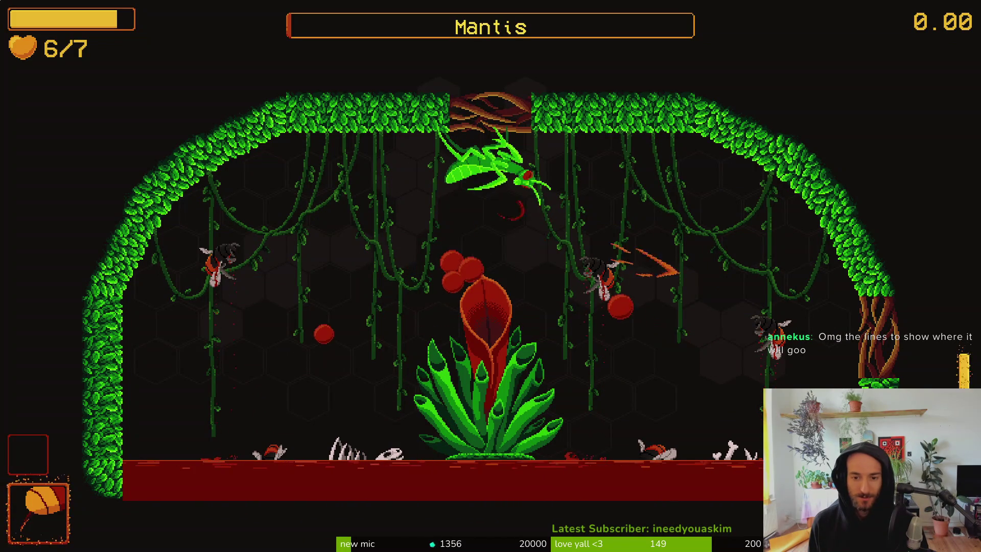
key("x")
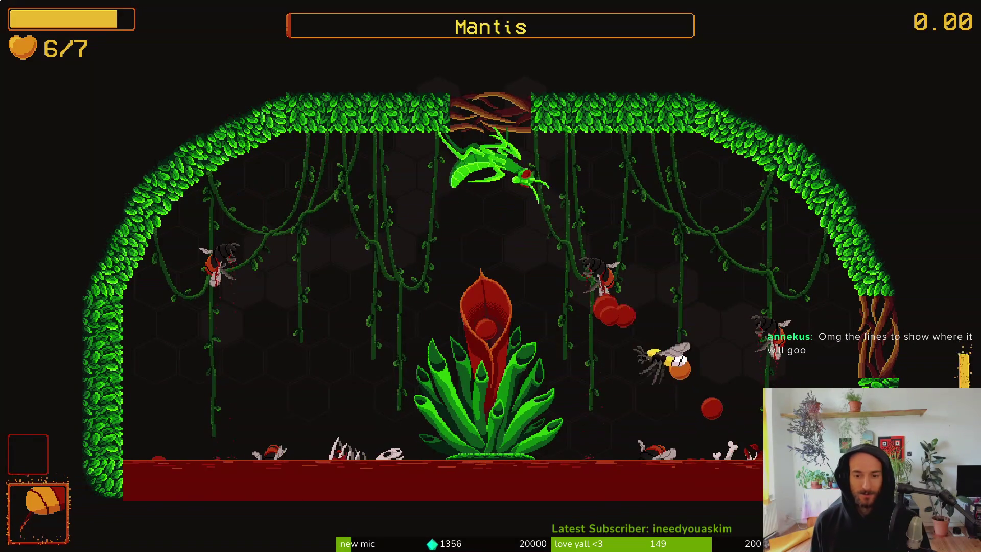
key("Left")
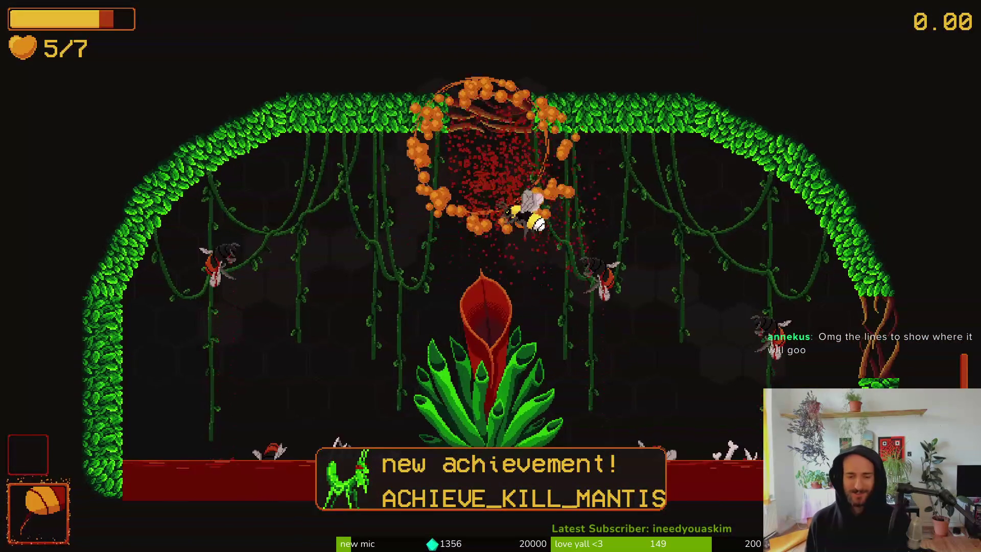
key("x")
key("Up")
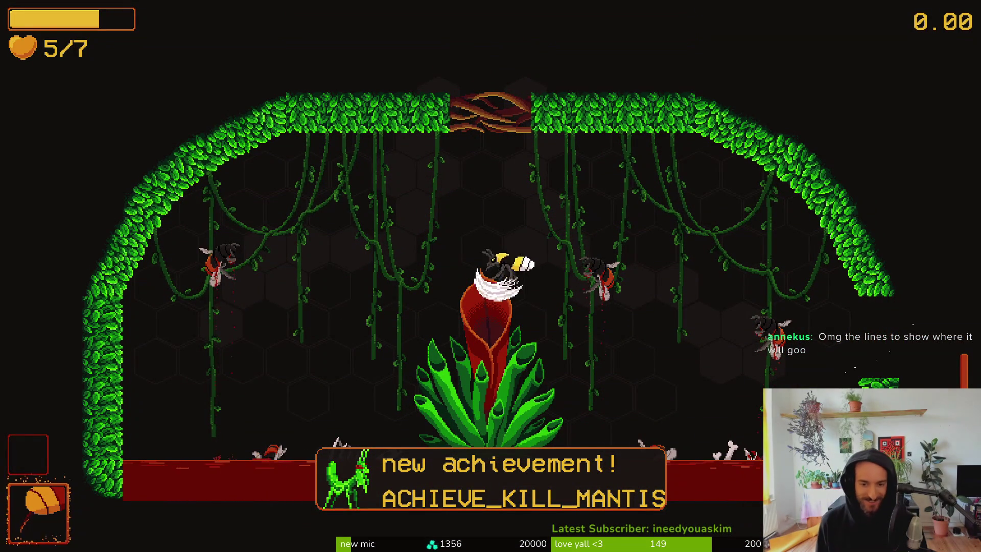
key("Down")
key("x")
key("Right")
key("Left")
key("x")
key("Up")
key("x")
key("Down")
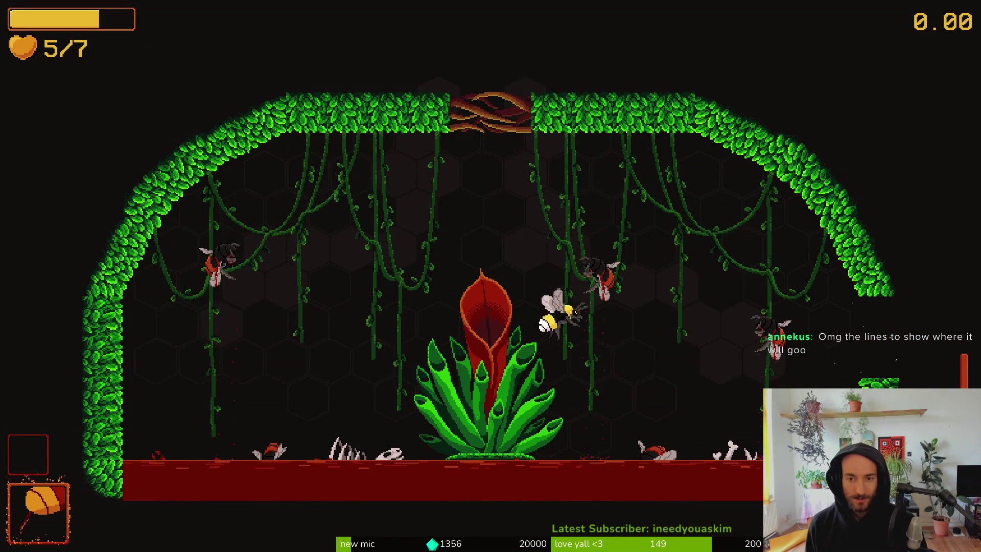
key("Left")
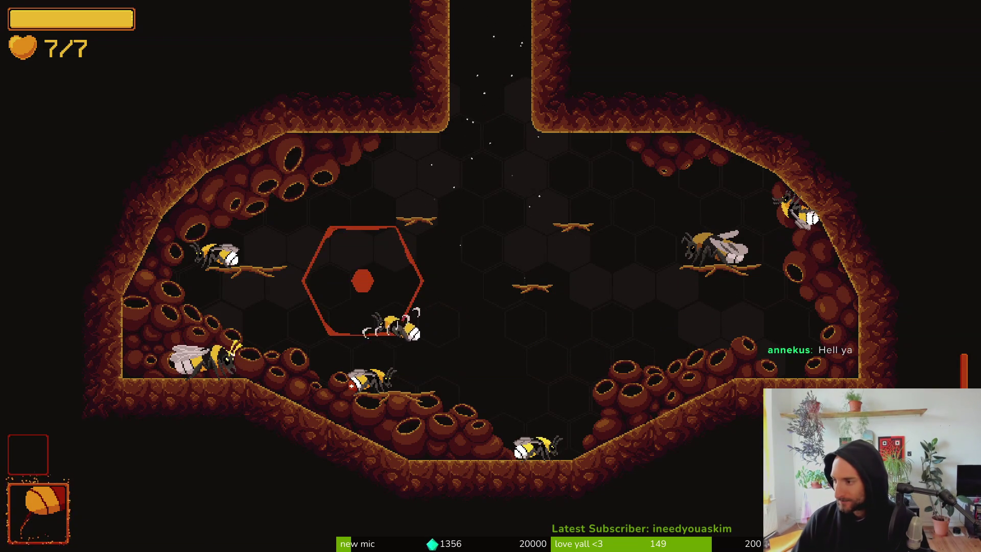
Step: Bring GitLab's blank pollinate-or-die New Issue form in front of the game
key("alt+Tab")
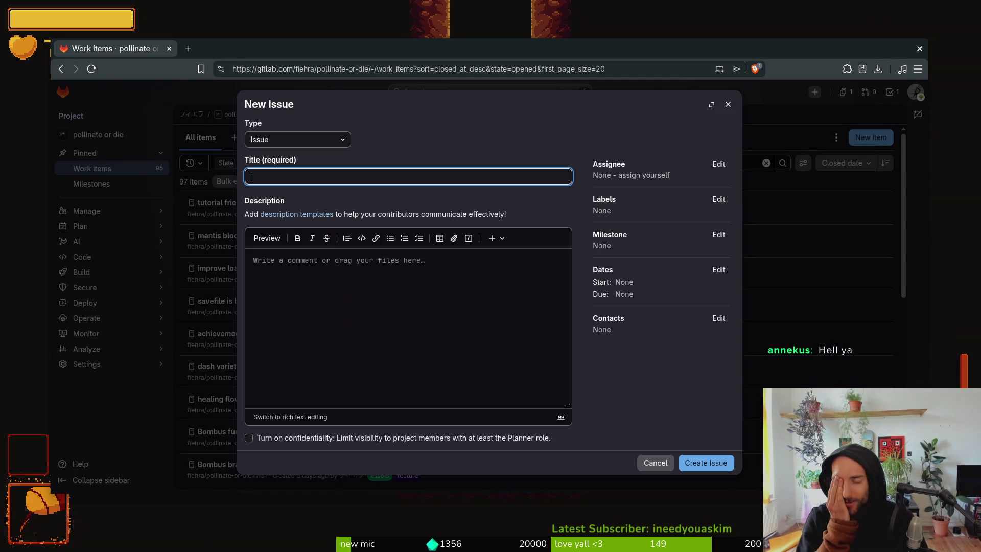
Step: In Godot, collapse the data folder in FileSystem and show the Local scene tree
key("alt+Tab")
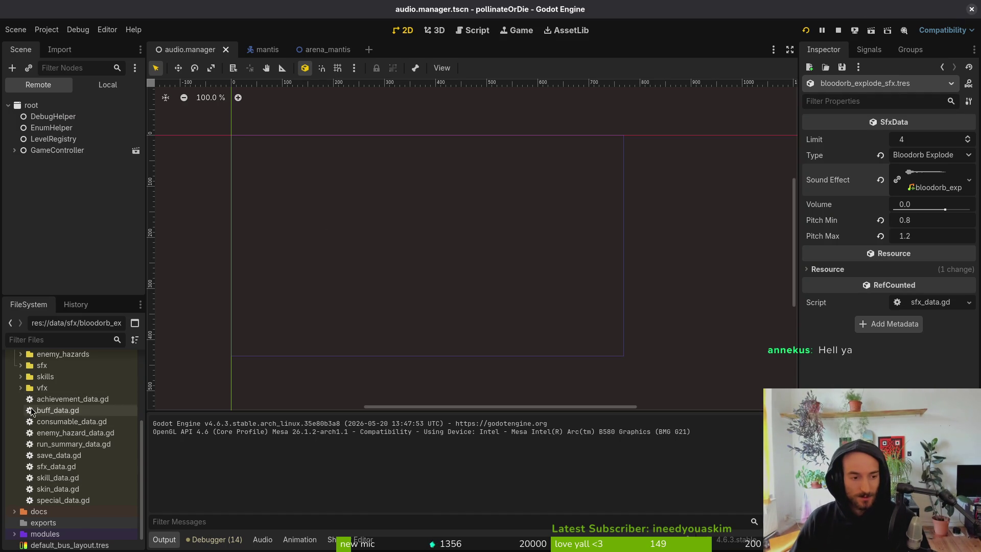
scroll(36, 423, "up", 4)
scroll(35, 423, "up", 2)
left_click(14, 405)
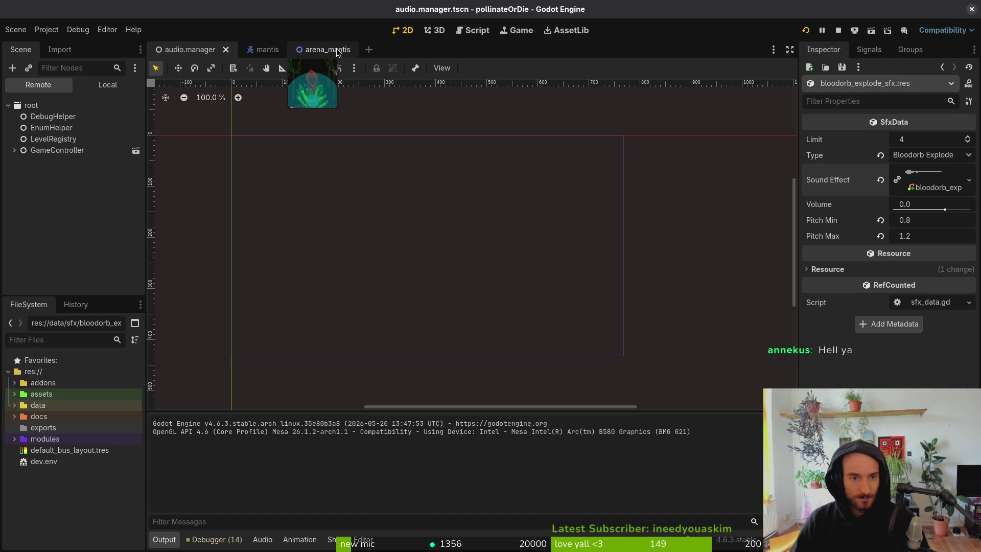
left_click(96, 92)
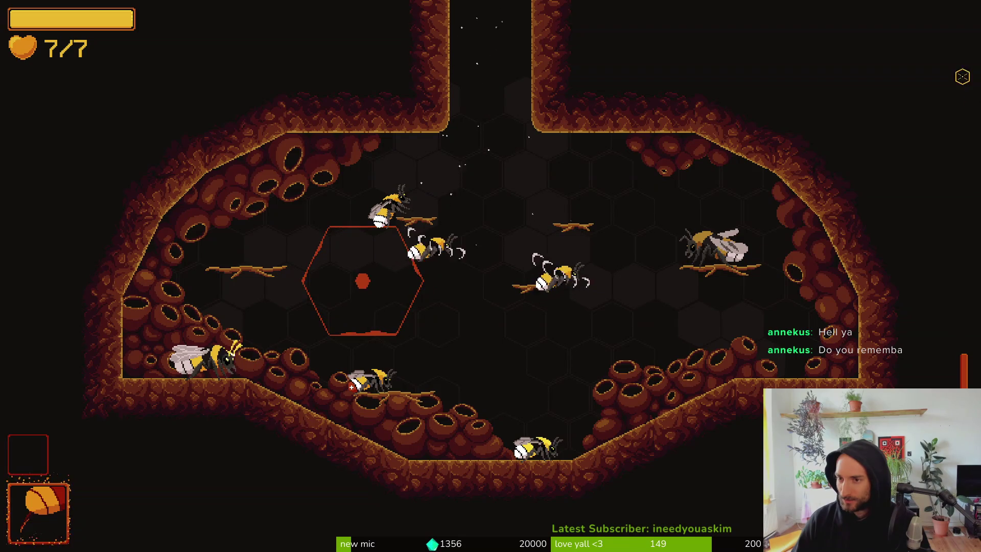
Step: Pause Pollinate or Die, quit to the main menu, and exit the game entirely
key("Escape")
key("Down")
key("Down")
key("Down")
key("Return")
key("Left")
key("Return")
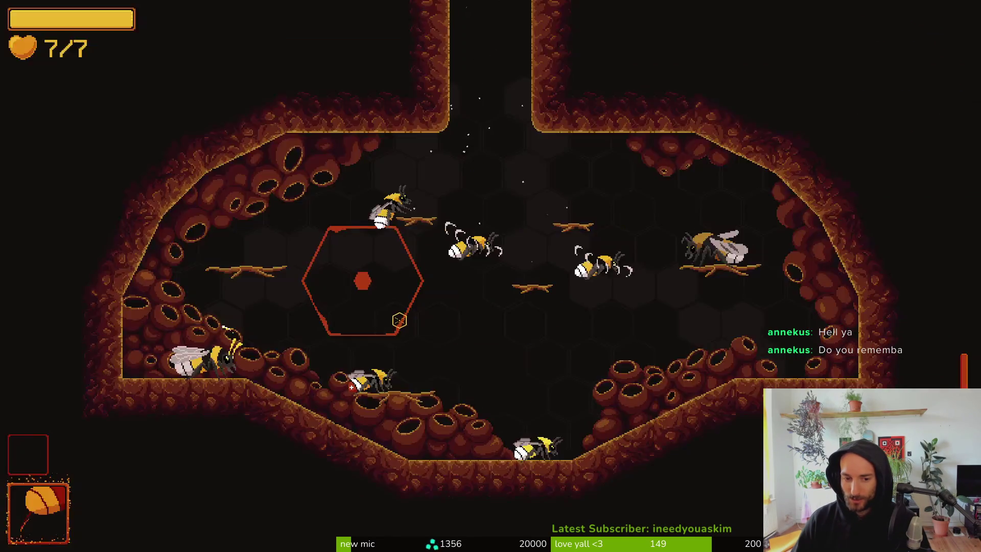
key("Down")
key("Down")
key("Down")
key("Return")
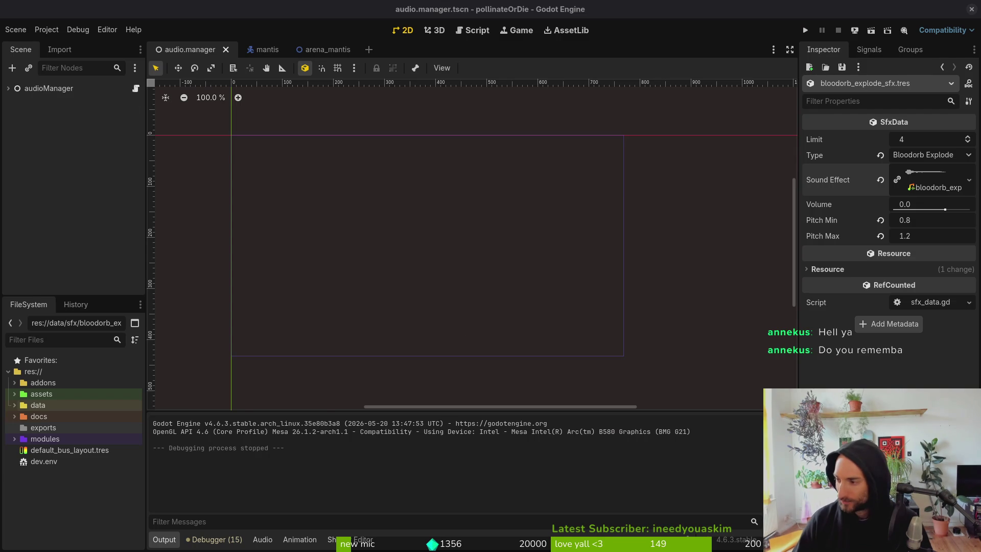
Step: Dismiss GitLab's empty New Issue form to reveal the pollinate-or-die Work items list
key("alt+Tab")
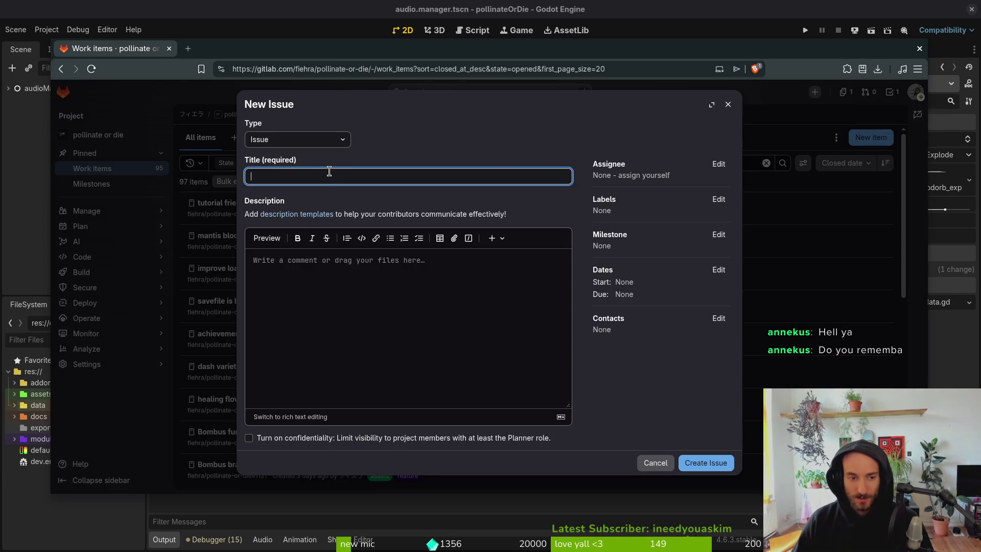
key("Escape")
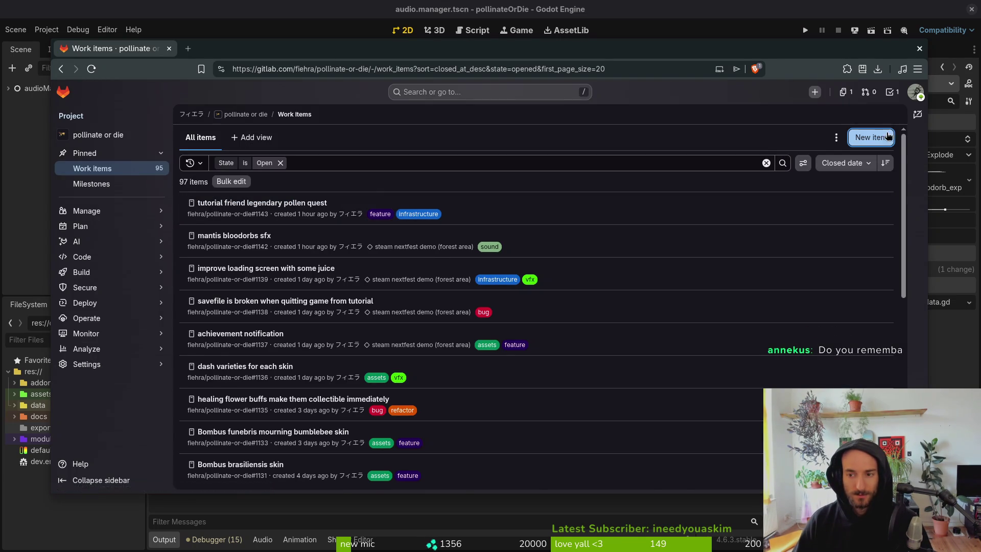
key("i")
key("Escape")
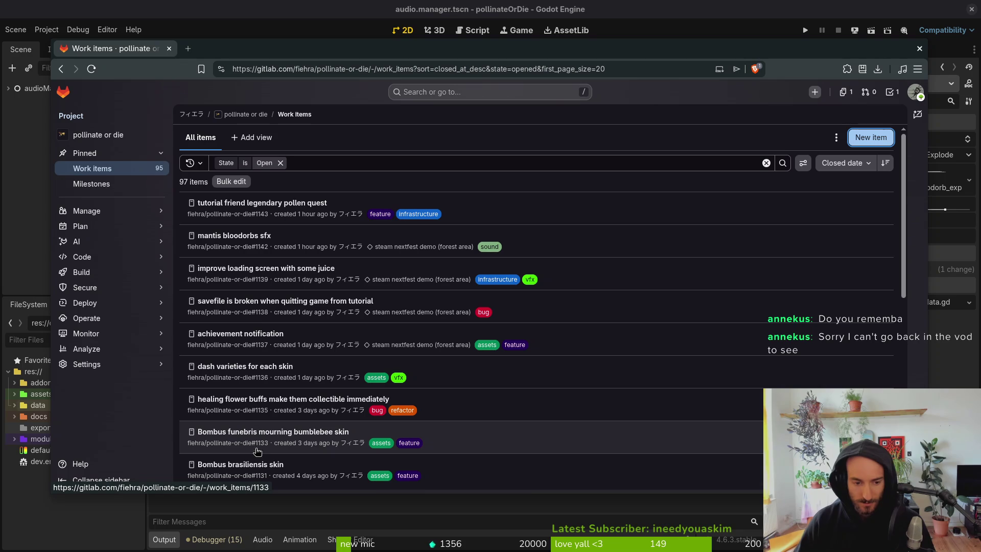
scroll(261, 444, "down", 2)
scroll(282, 428, "up", 2)
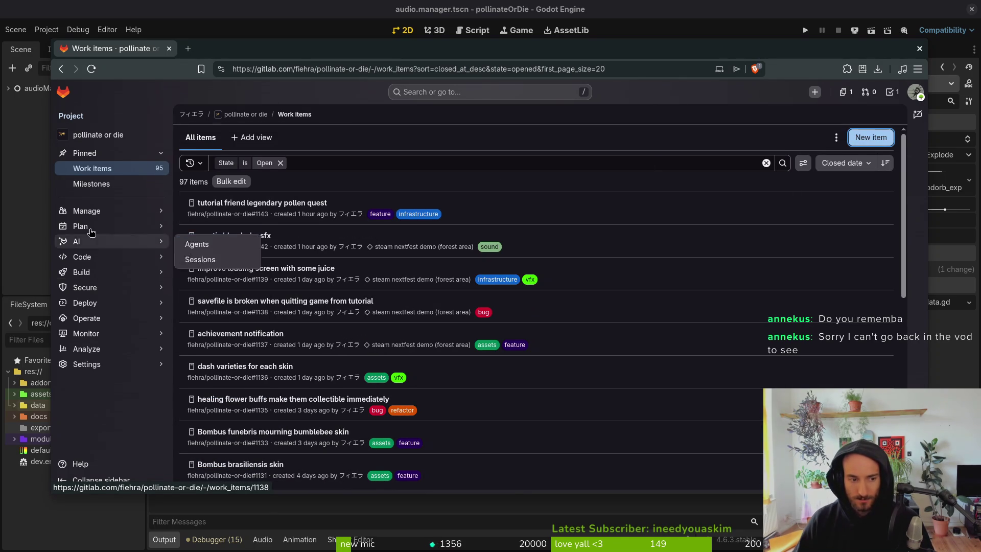
Step: Launch nvim in the project folder and open README.md through the file finder
key("super+2")
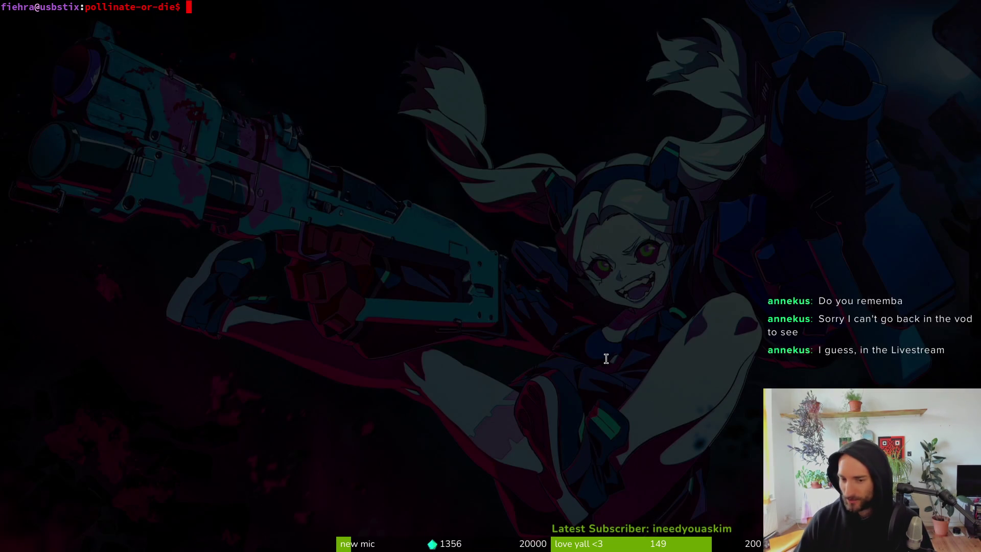
type("nvim .")
key("Return")
key("space")
key("f")
key("f")
type("rea")
key("Return")
Step: Add a 'fireball ranged projectile' line below the virus entry and save README.md
key("ctrl+d")
key("ctrl+d")
key("ctrl+d")
key("ctrl+d")
key("ctrl+u")
key("ctrl+d")
key("ctrl+d")
key("ctrl+u")
type("jO")
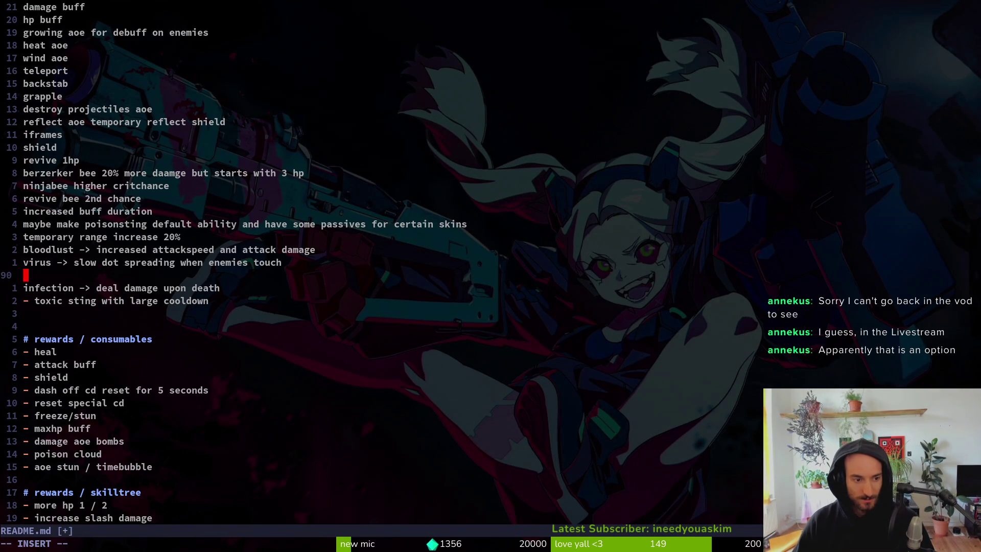
type("firebal")
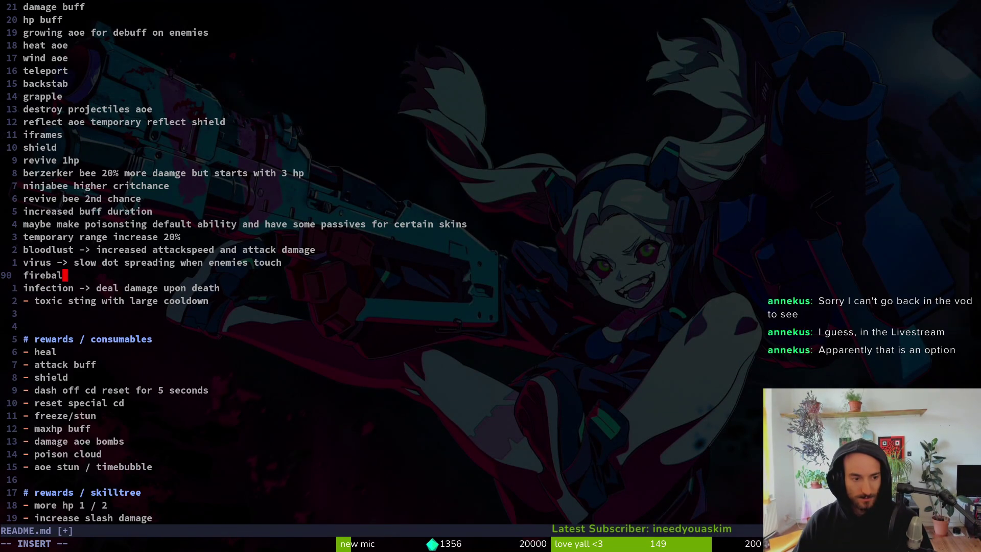
type("l ranged projectile")
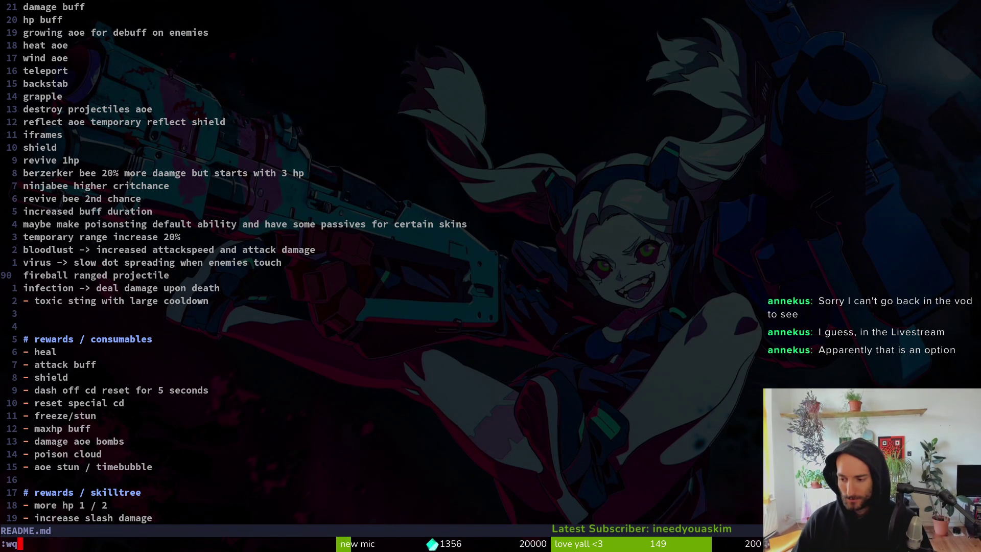
key("Return")
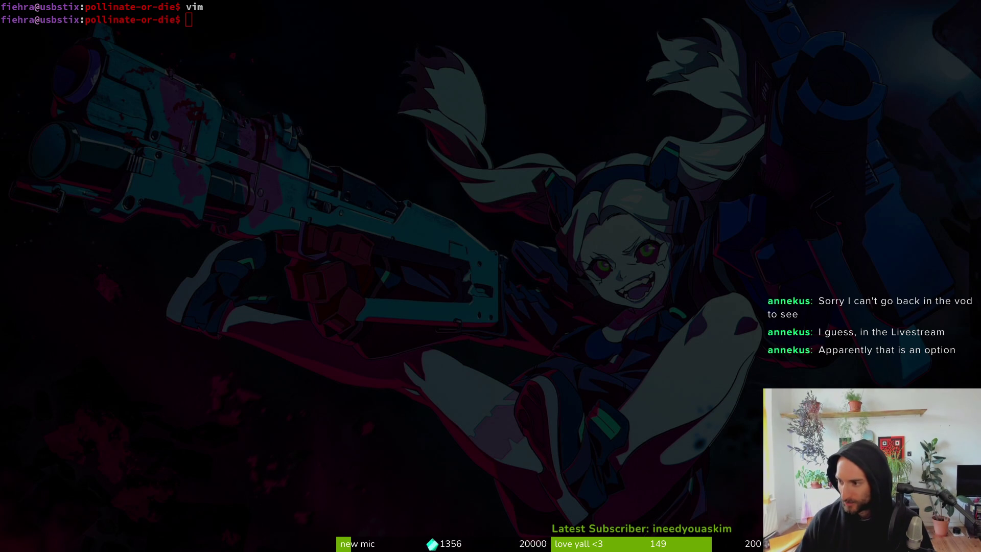
Step: Switch to the GitLab page, then focus the terminal at a fresh prompt
key("alt+Tab")
key("alt+Tab")
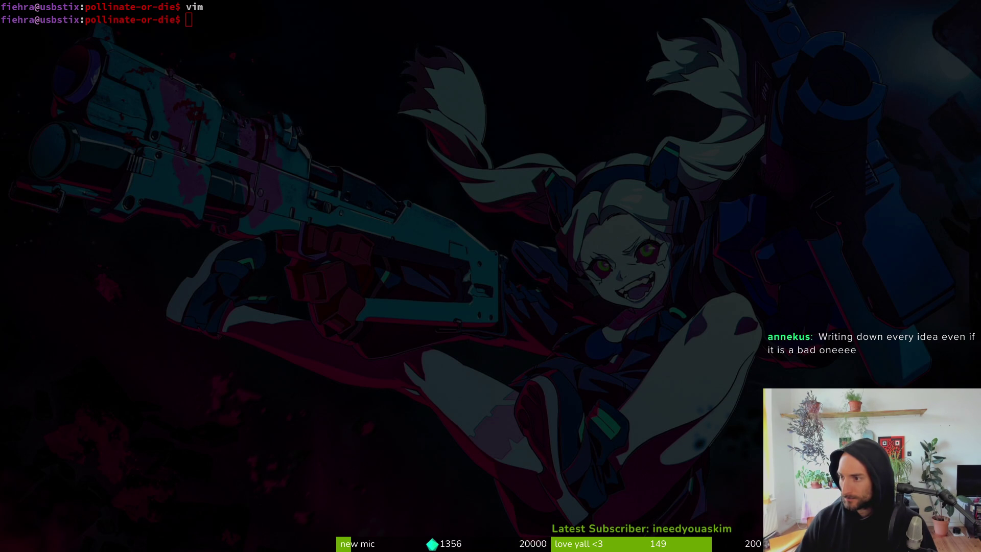
left_click(414, 247)
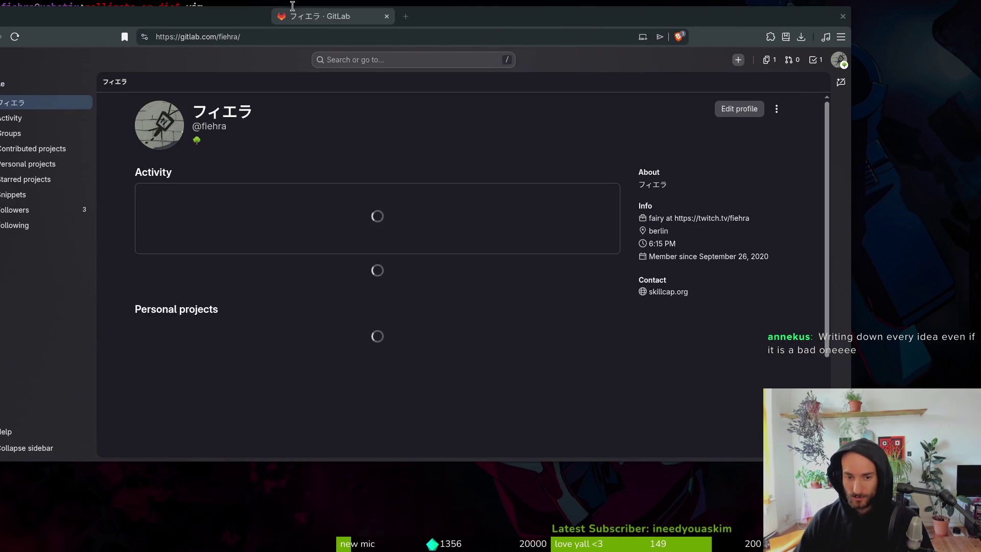
Step: Open the pollinate or die project's steam nextfest demo (forest area) milestone
left_click(346, 279)
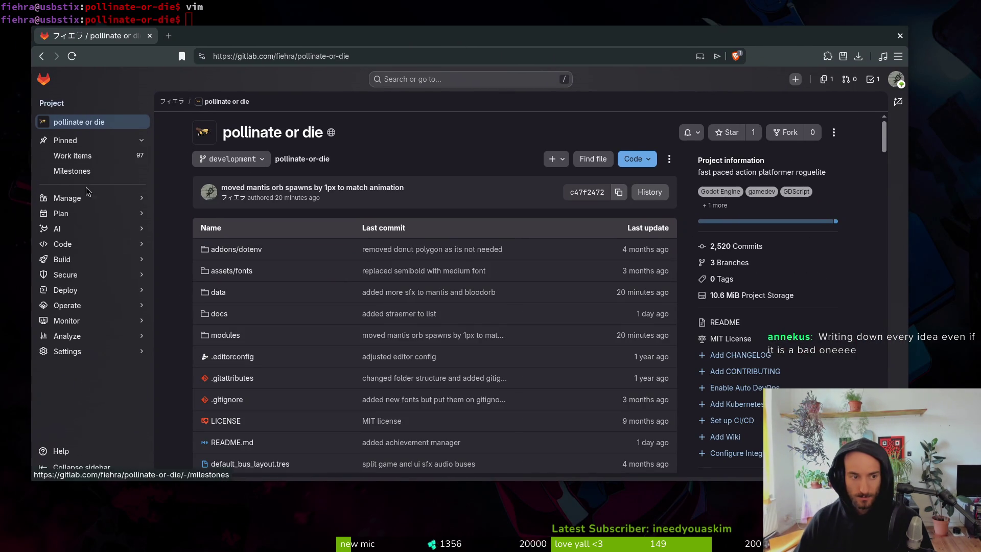
mouse_move(136, 226)
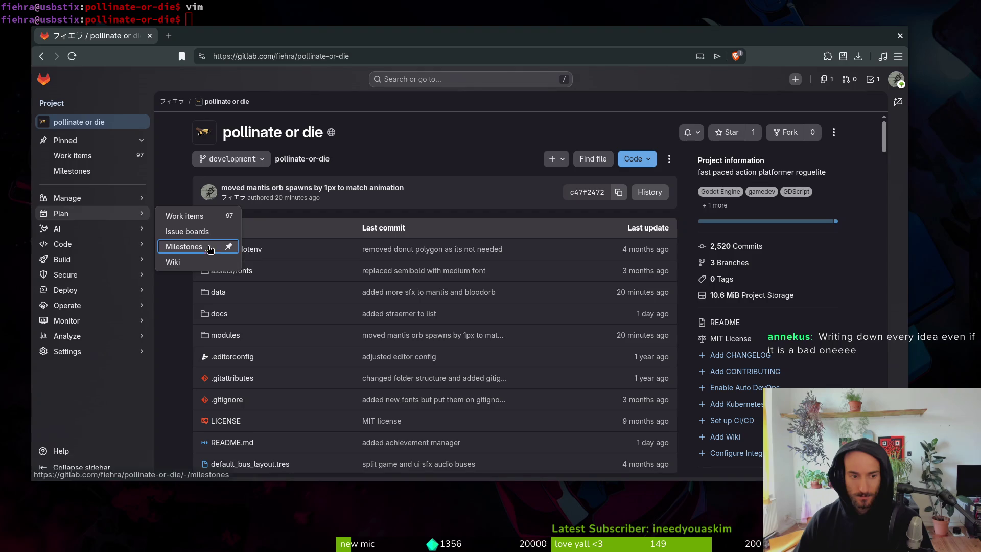
left_click(227, 247)
left_click(263, 149)
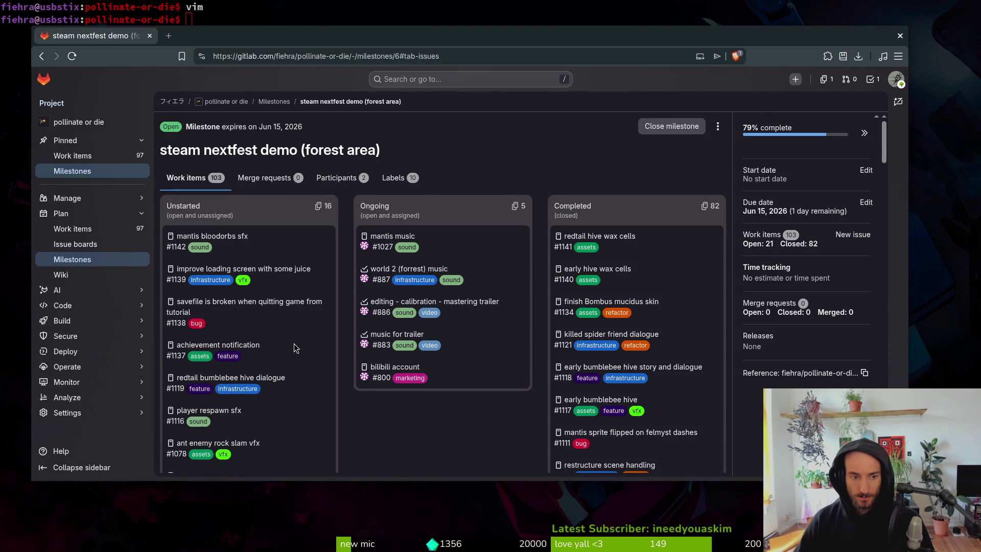
Step: Open the mantis bloodorbs sfx issue in a background tab and glance through it
middle_click(227, 238)
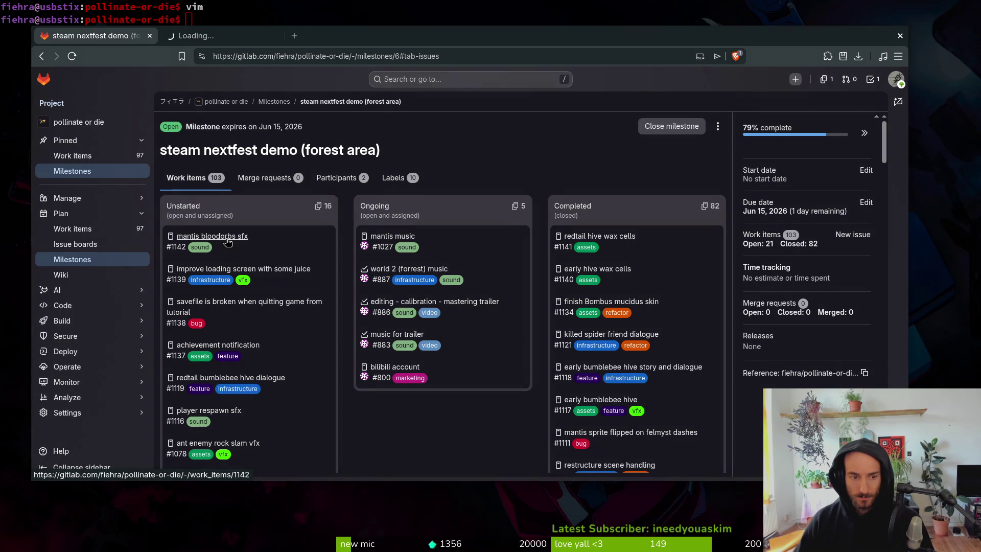
key("ctrl+Tab")
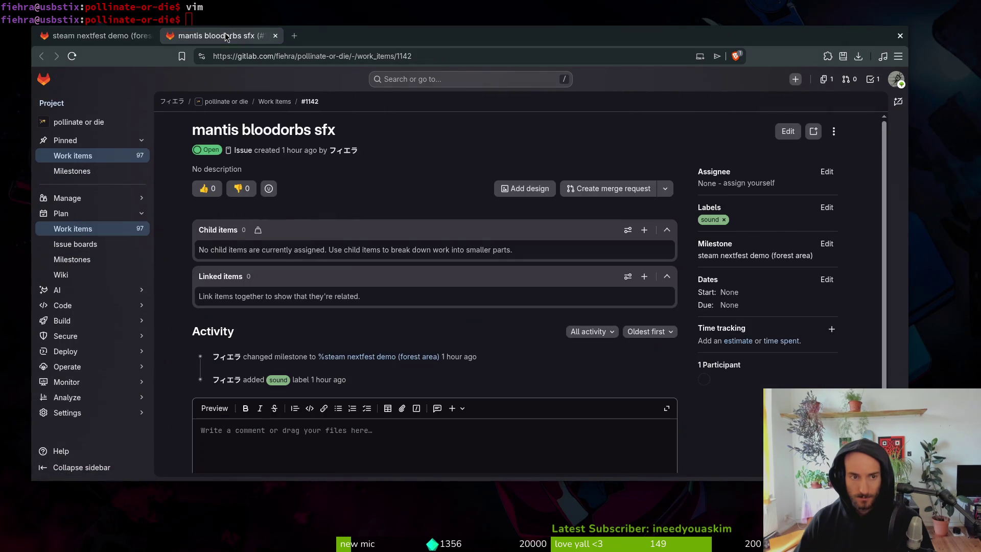
scroll(250, 449, "down", 3)
key("ctrl+shift+Tab")
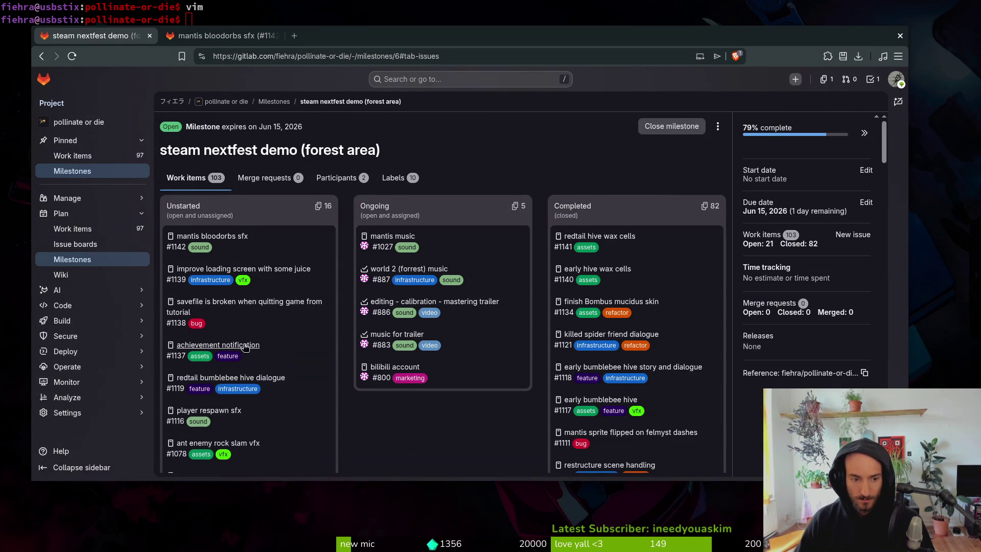
Step: Scroll the milestone's work item list and open issue #940 in a background tab
scroll(307, 346, "down", 2)
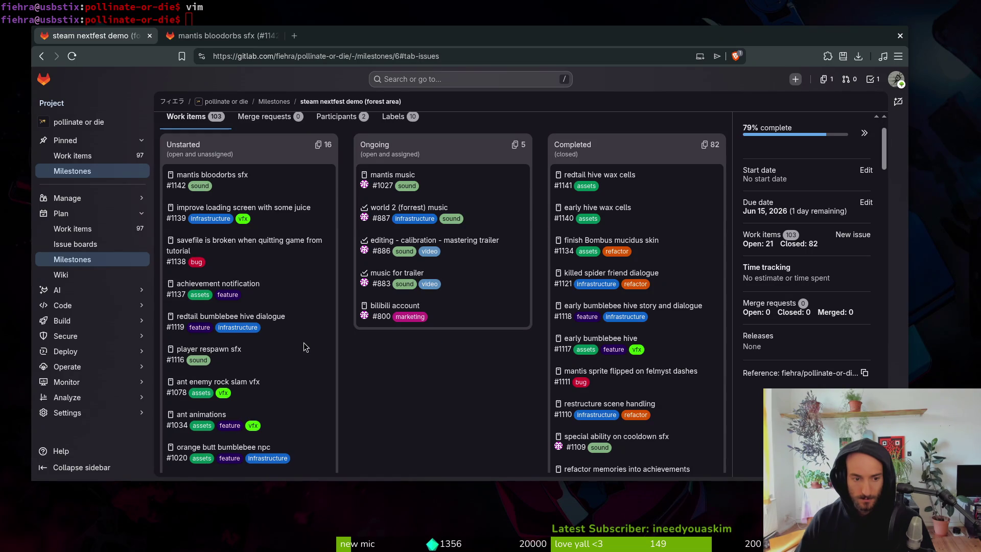
scroll(302, 351, "down", 2)
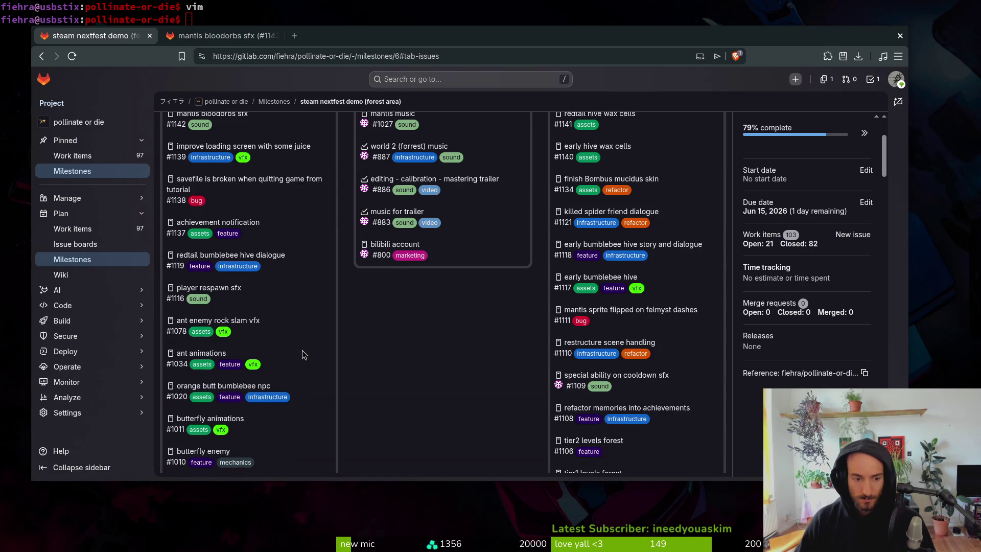
scroll(310, 333, "down", 2)
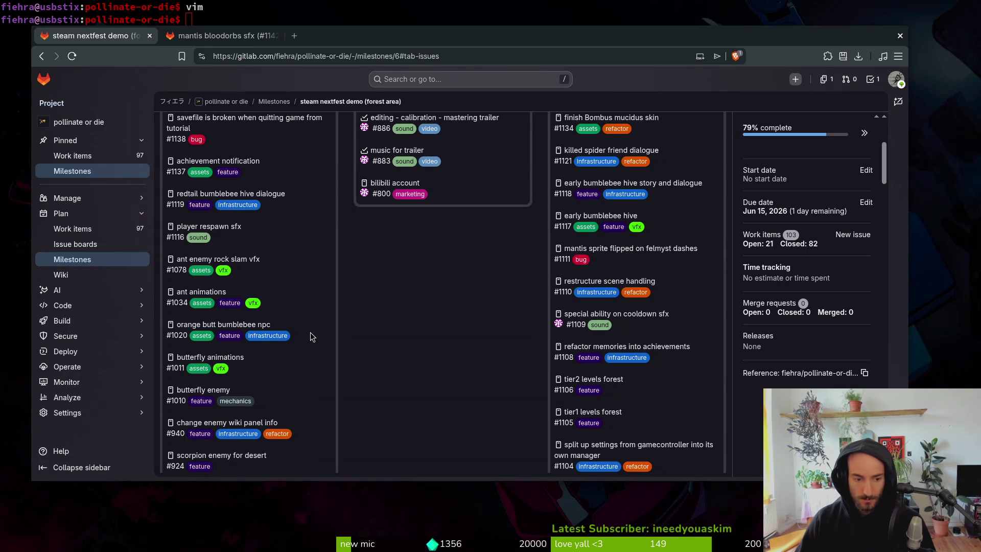
scroll(332, 332, "down", 2)
middle_click(233, 363)
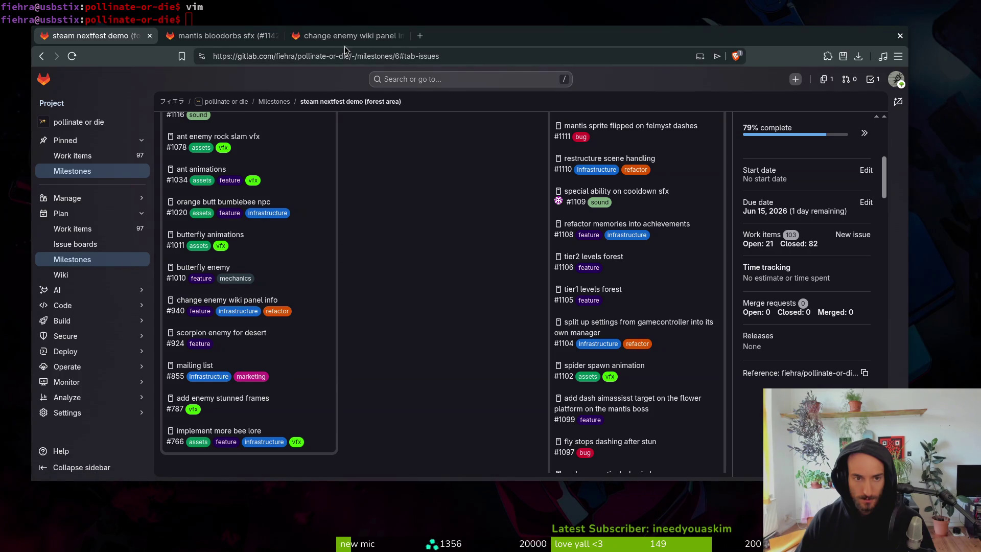
Step: Read issue #940 'change enemy wiki panel info', then start a new scene in Godot
left_click(346, 38)
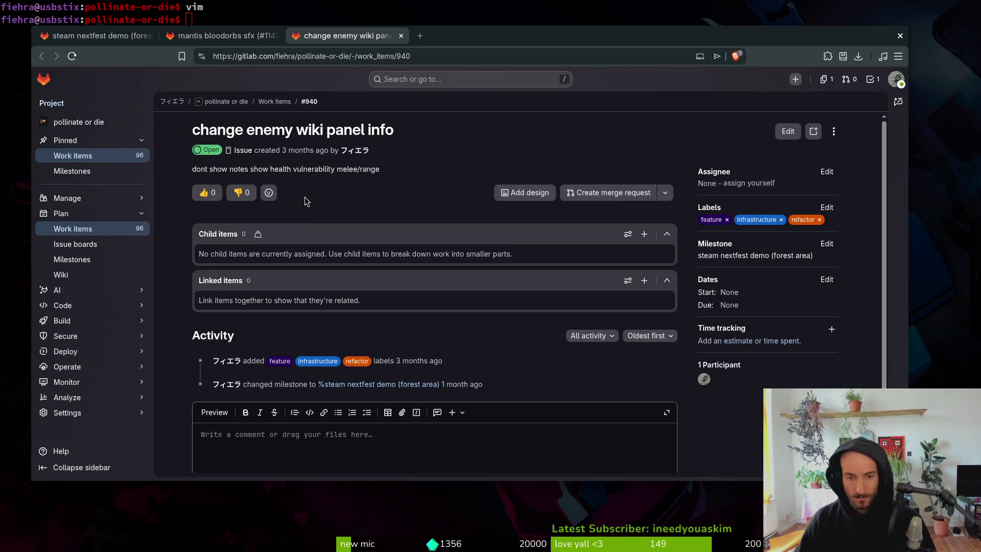
scroll(317, 200, "down", 3)
scroll(312, 202, "up", 3)
left_click(222, 37)
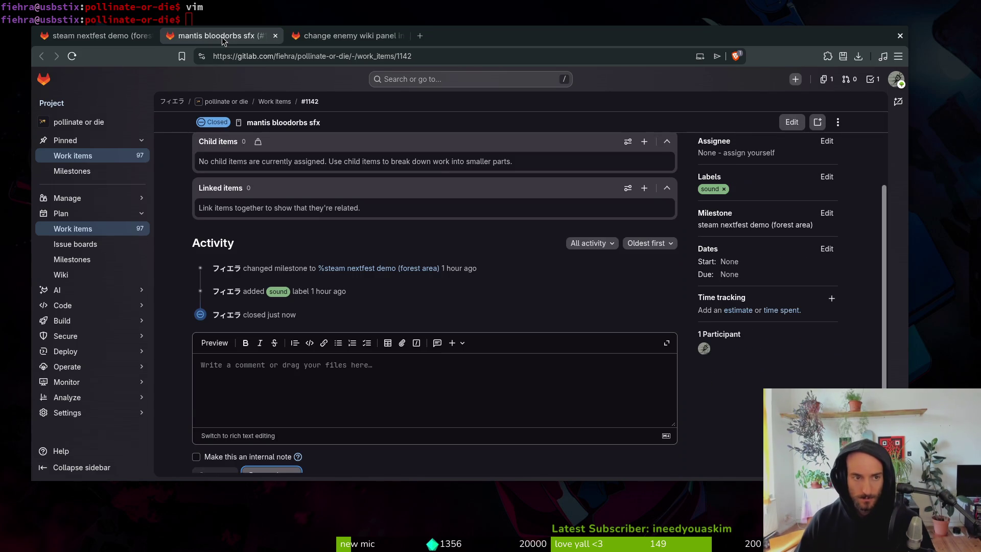
left_click(351, 36)
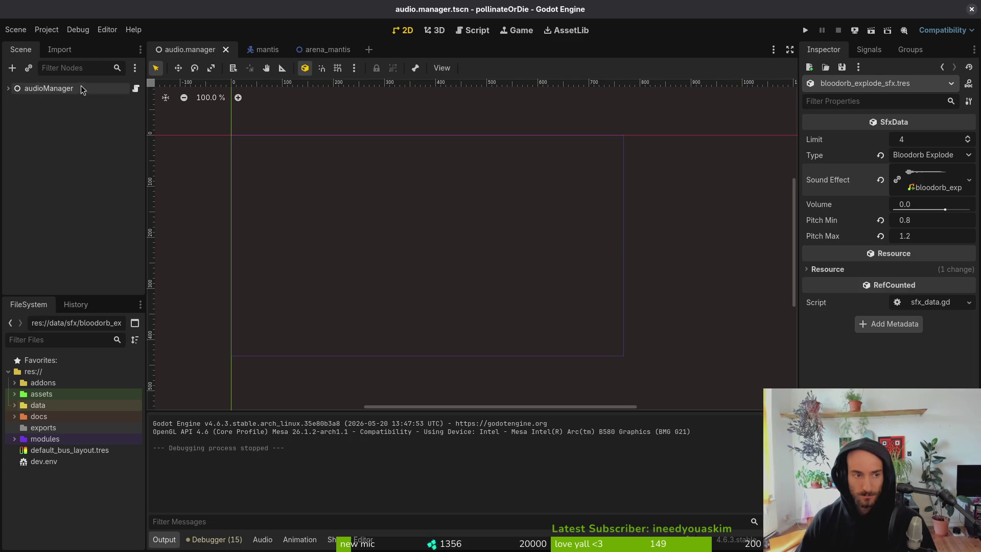
left_click(15, 30)
left_click(27, 46)
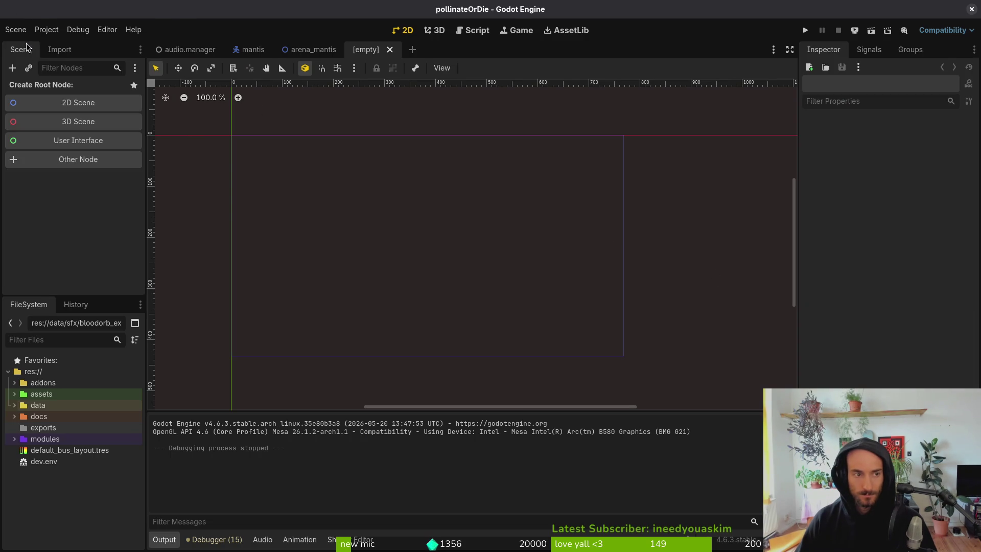
Step: Create a 2D scene and change its root node type to GPUParticles2D
left_click(65, 102)
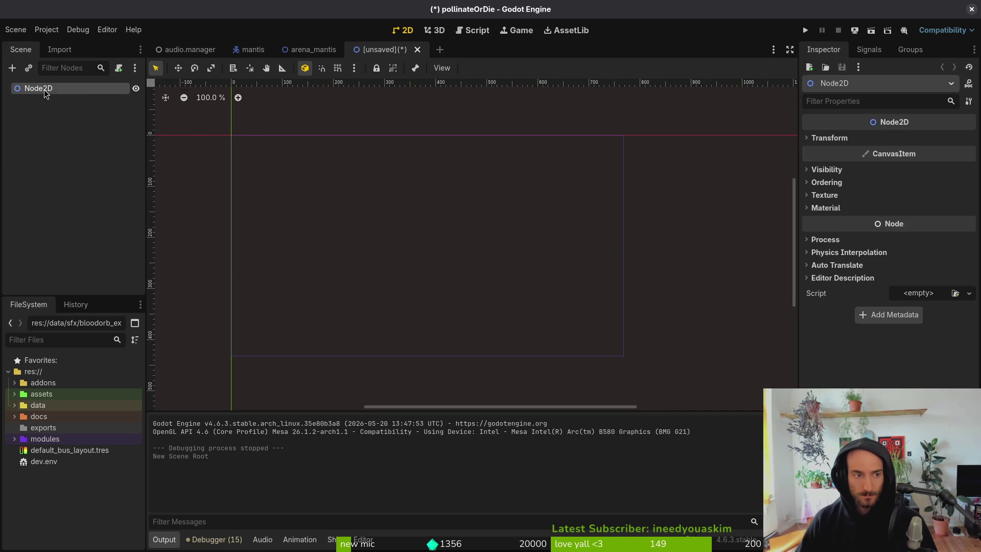
right_click(44, 90)
left_click(88, 195)
type("gpu")
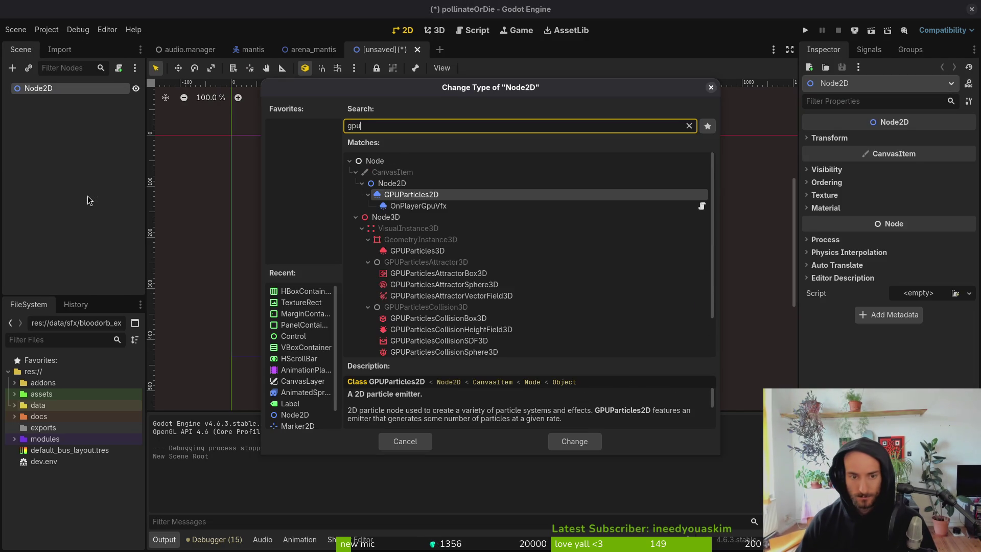
key("Return")
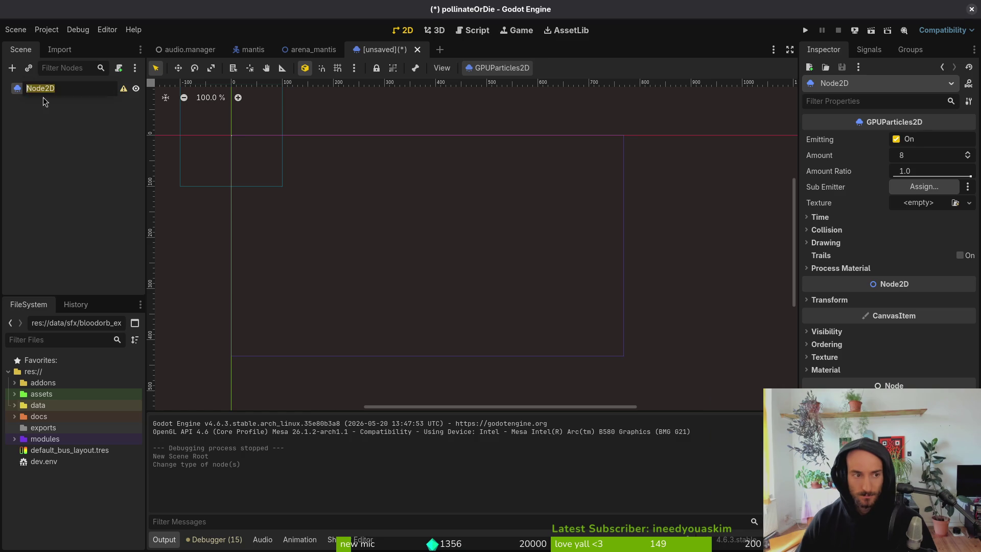
Step: Assign a new ParticleProcessMaterial as the process material
left_click(841, 268)
left_click(926, 281)
left_click(902, 316)
scroll(409, 220, "up", 10)
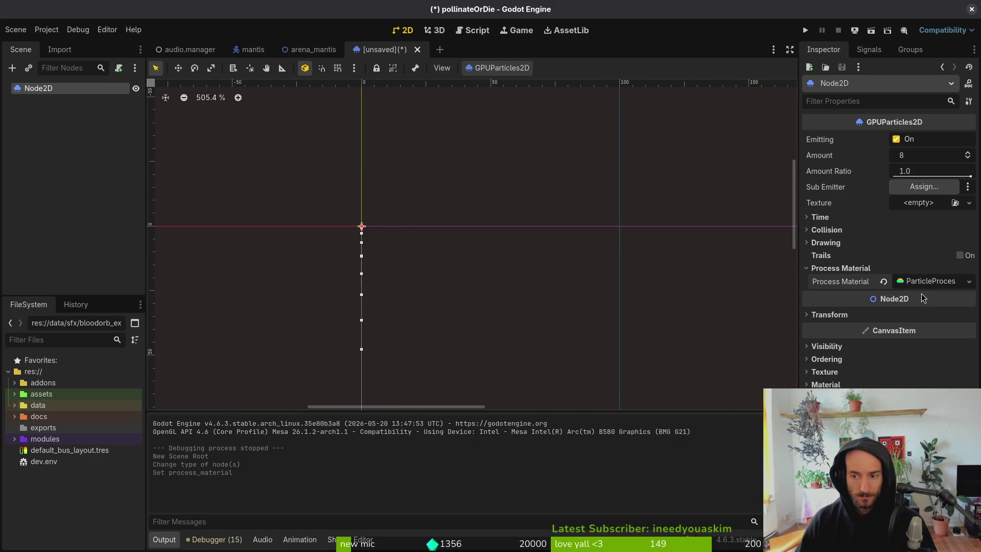
left_click(843, 268)
Step: Set the particle Amount to 64 with emission left on
left_click(916, 154)
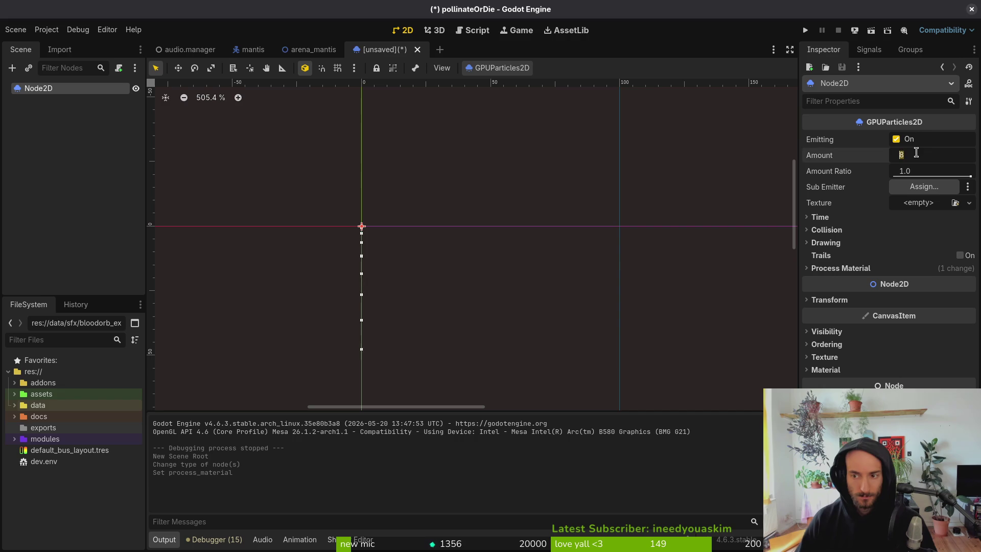
type("76")
key("Return")
left_click(940, 142)
left_click(934, 154)
left_click(897, 139)
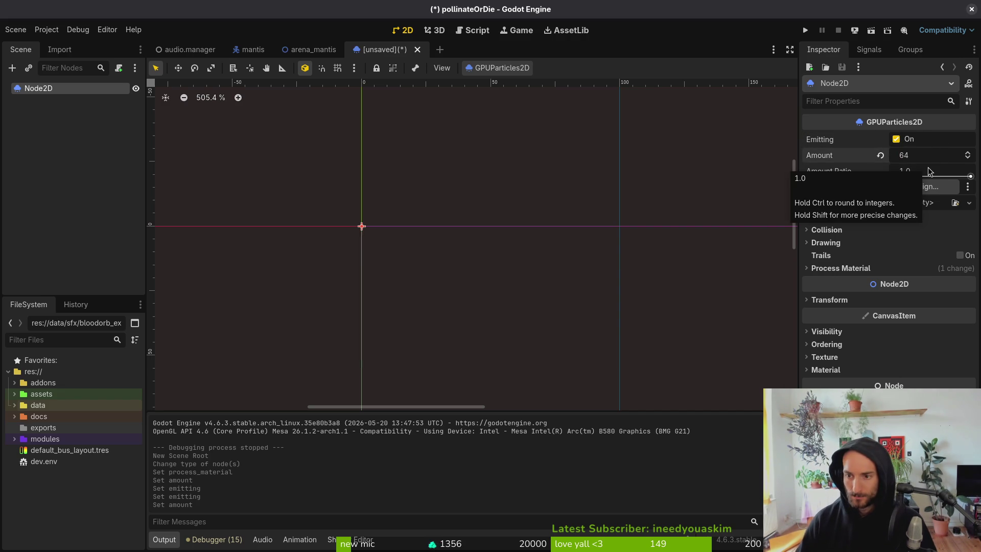
type("64")
key("Return")
left_click(841, 268)
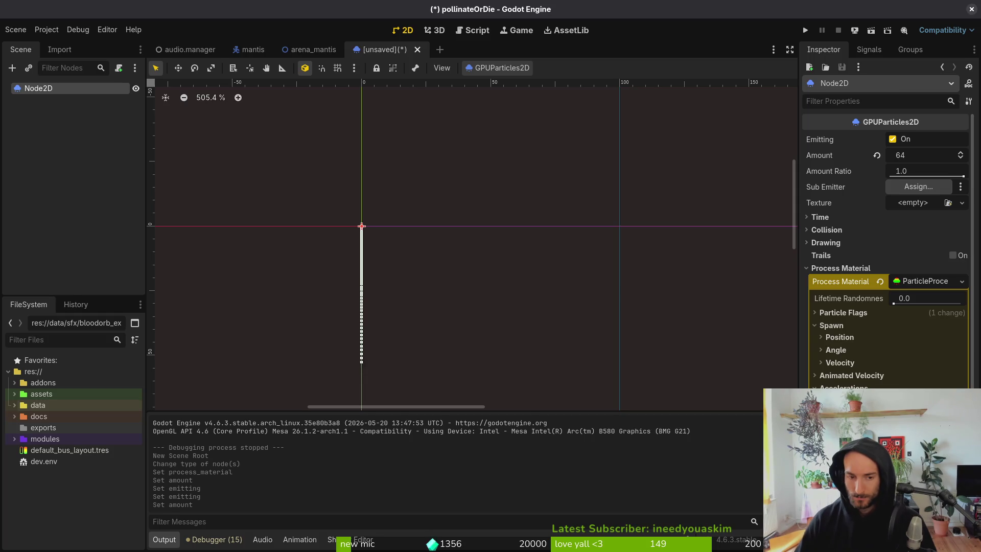
Step: Look over the process material's Spawn velocity settings, then collapse Spawn
key("ctrl+s")
key("Escape")
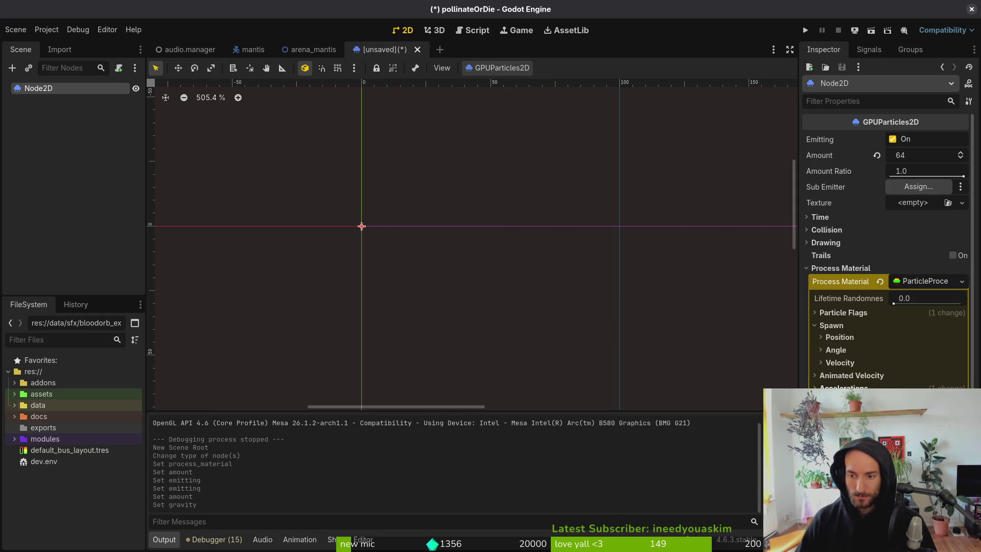
left_click(845, 361)
left_click(846, 363)
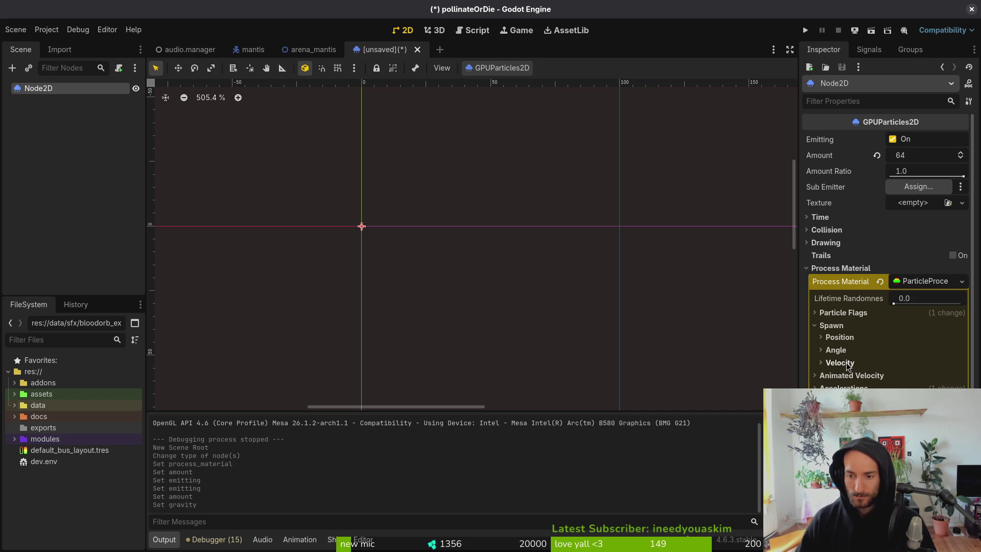
left_click(838, 362)
scroll(887, 256, "down", 2)
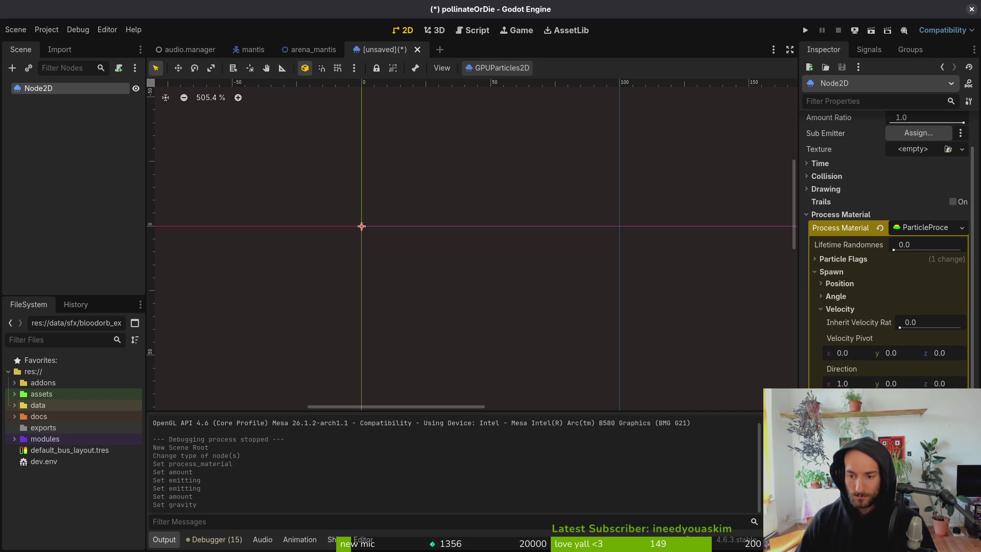
left_click(843, 311)
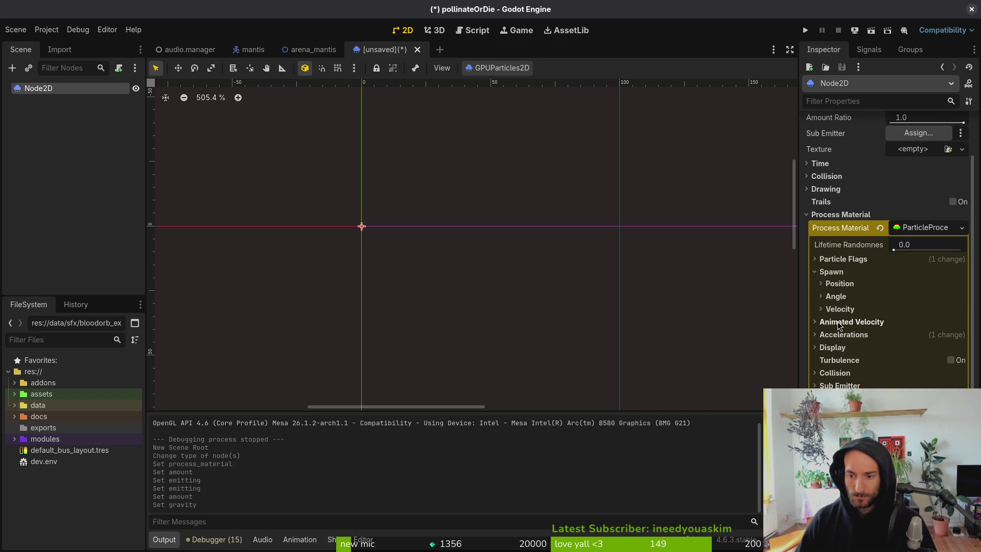
left_click(833, 274)
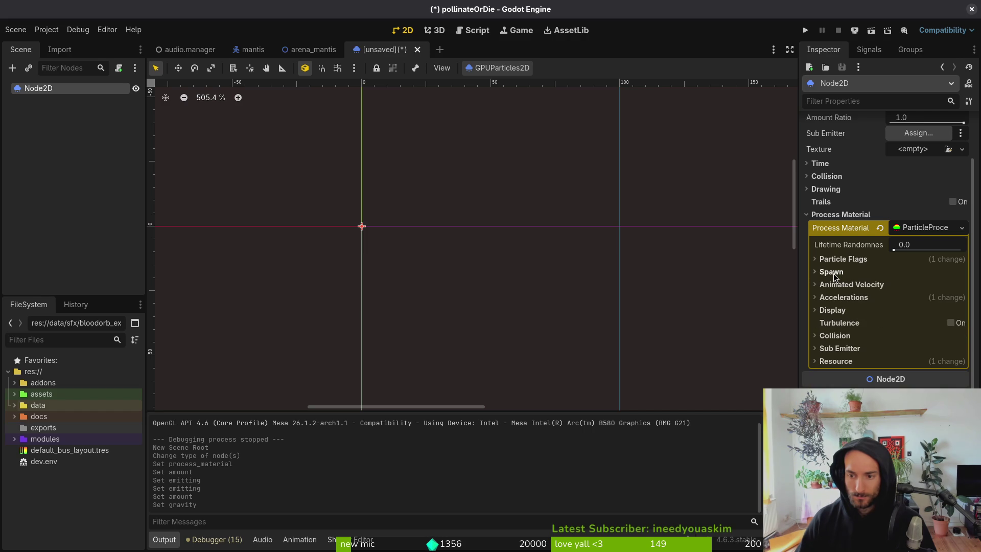
Step: Set the Animated Velocity radial velocity maximum to 100
left_click(832, 284)
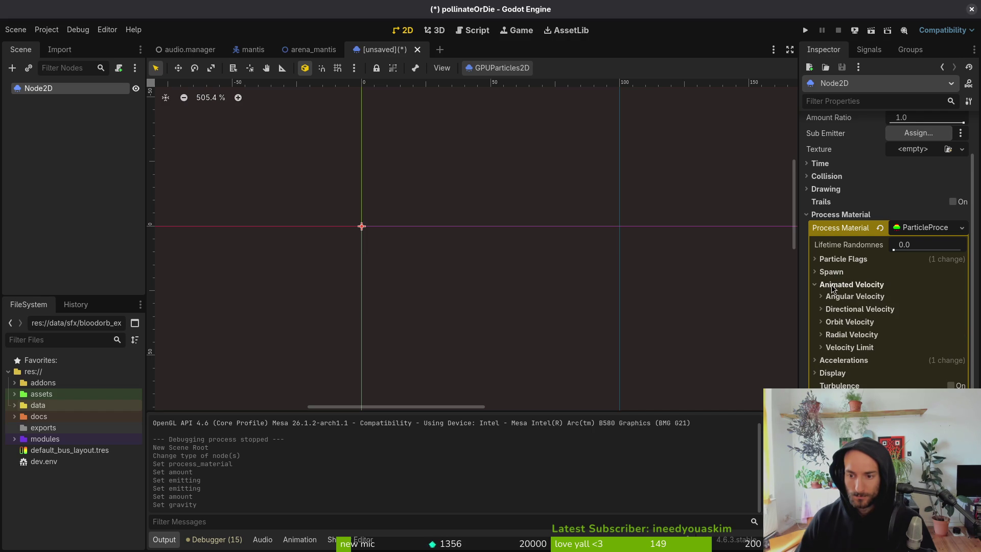
left_click(832, 335)
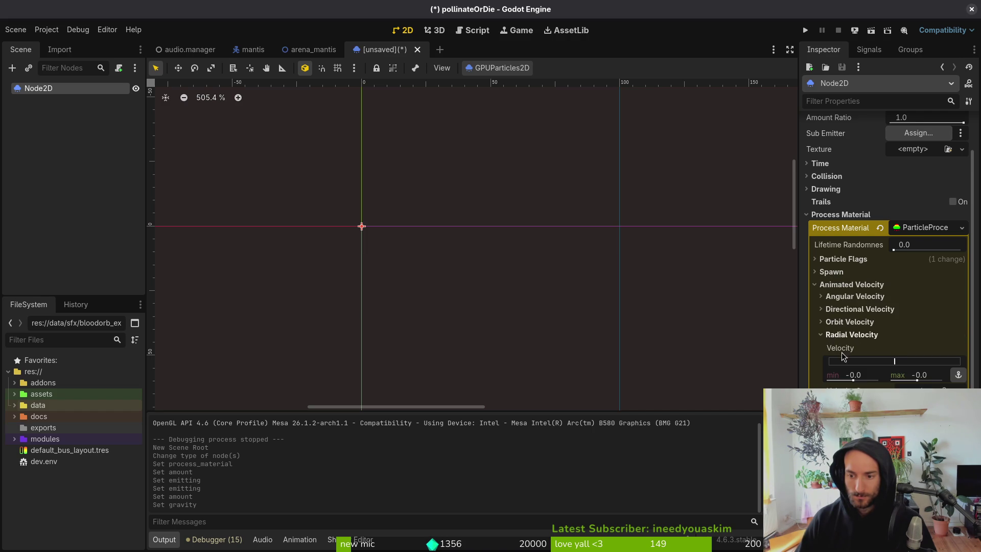
left_click(931, 374)
type("100")
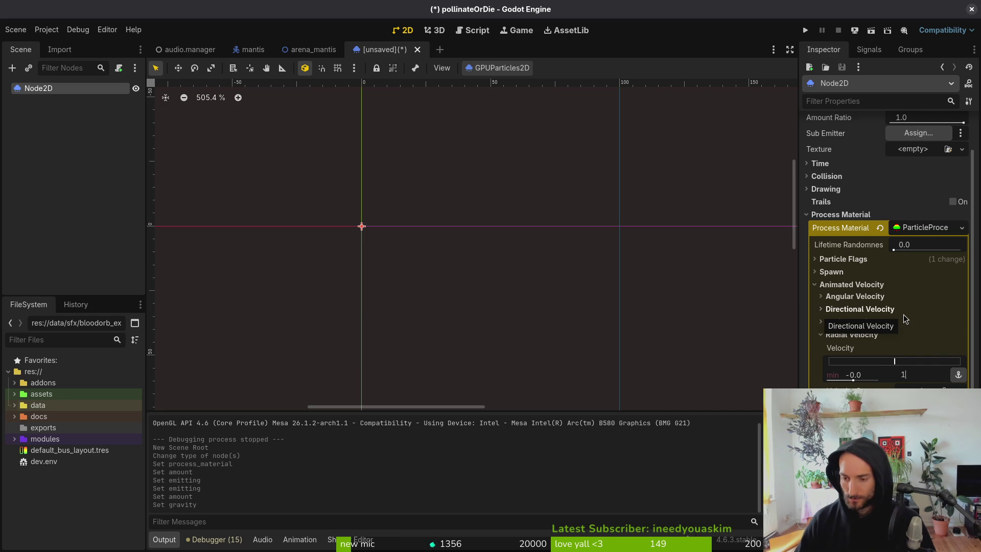
key("Return")
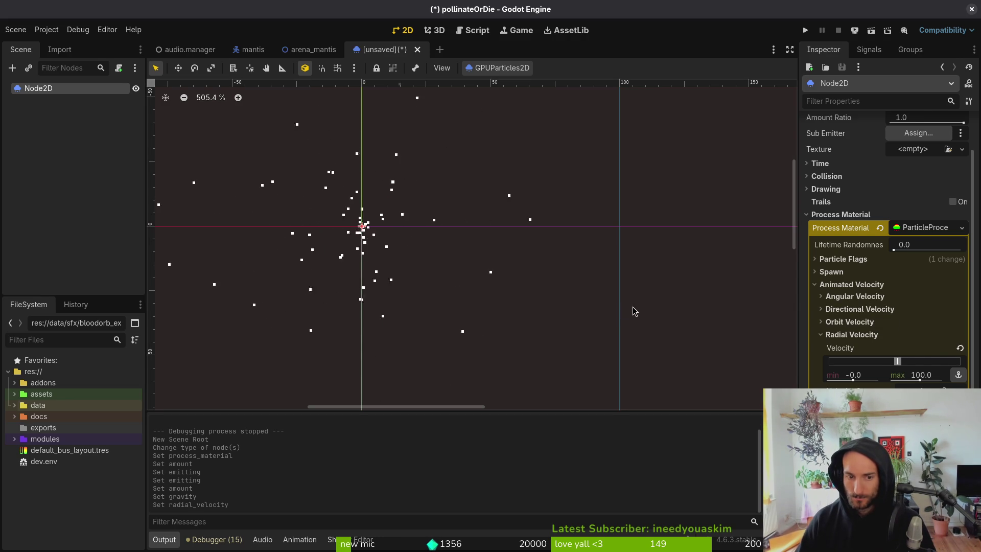
scroll(522, 268, "down", 3)
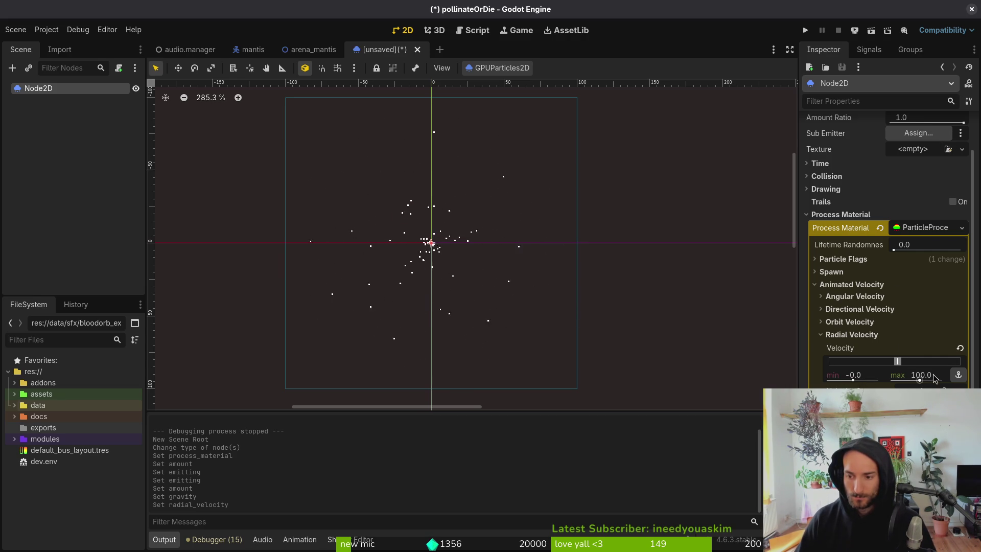
Step: Open the Accelerations settings and undo a radial acceleration change
left_click(852, 335)
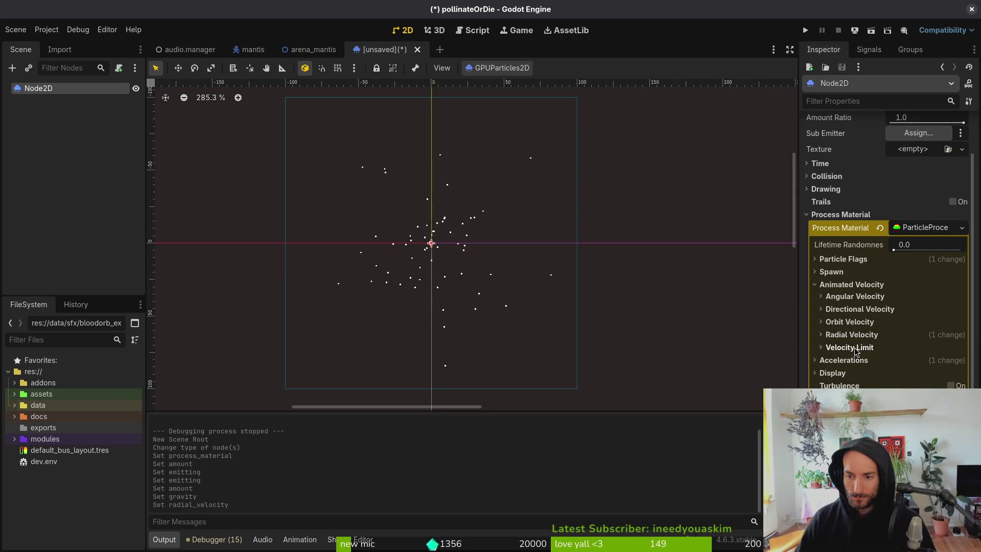
left_click(855, 348)
left_click(855, 348)
left_click(848, 361)
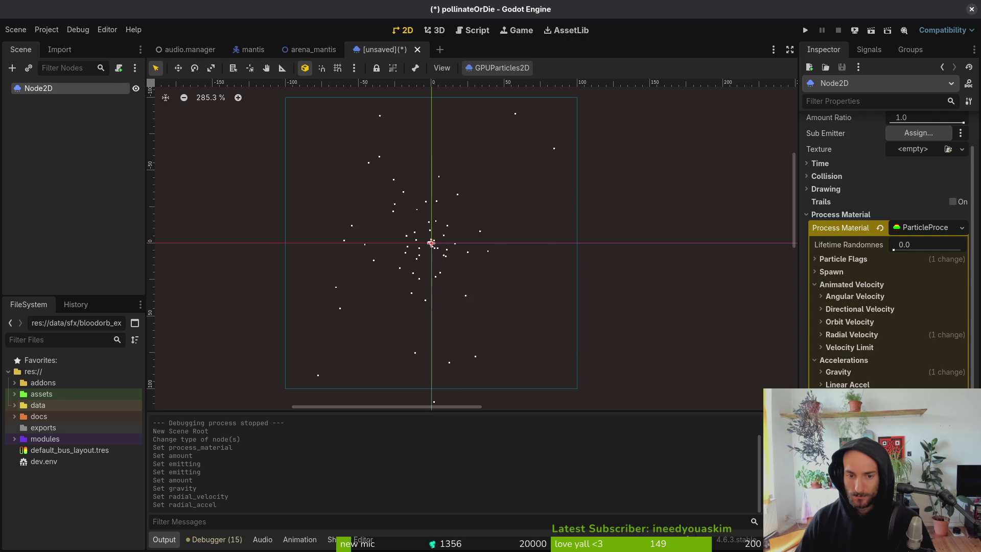
key("ctrl+z")
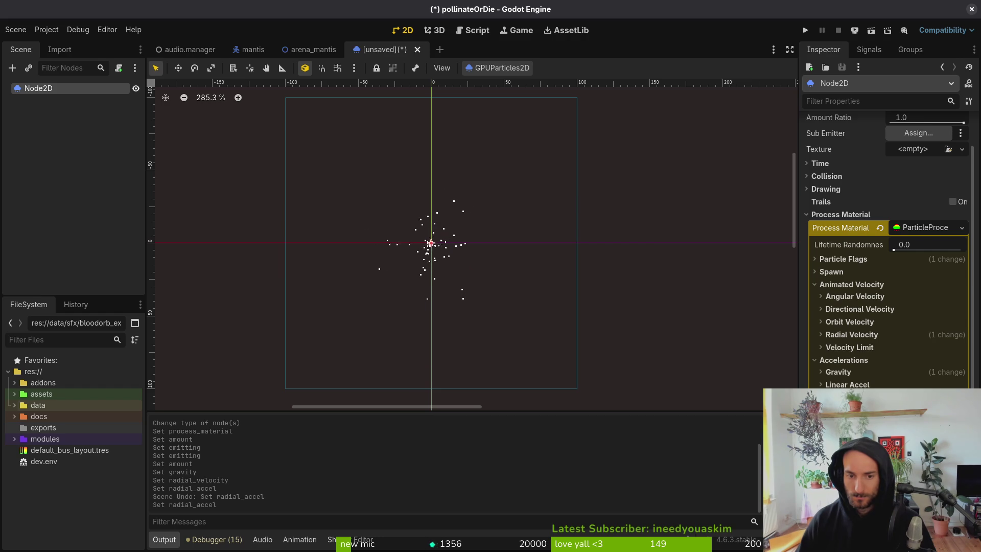
scroll(448, 254, "up", 4)
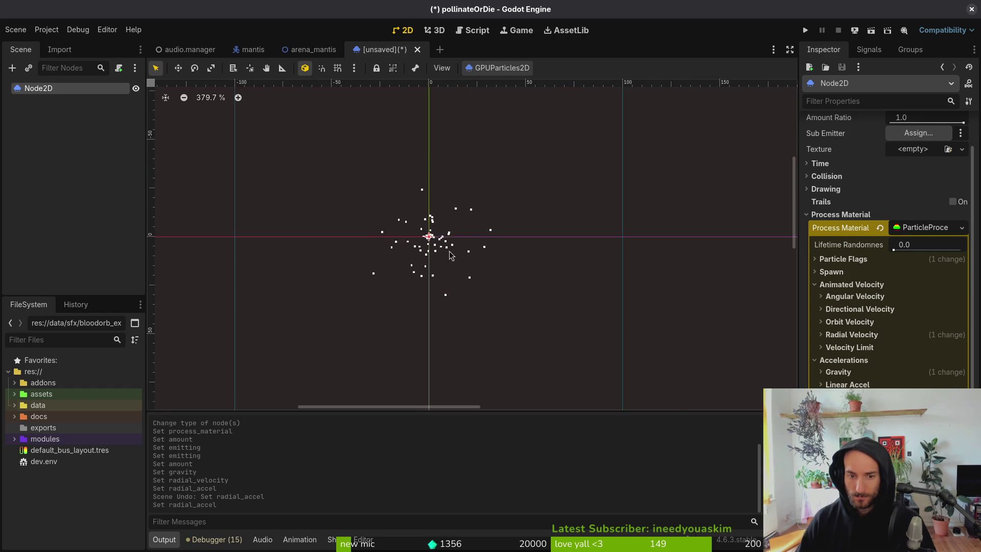
Step: Set the minimum radial acceleration to 0
scroll(455, 247, "up", 3)
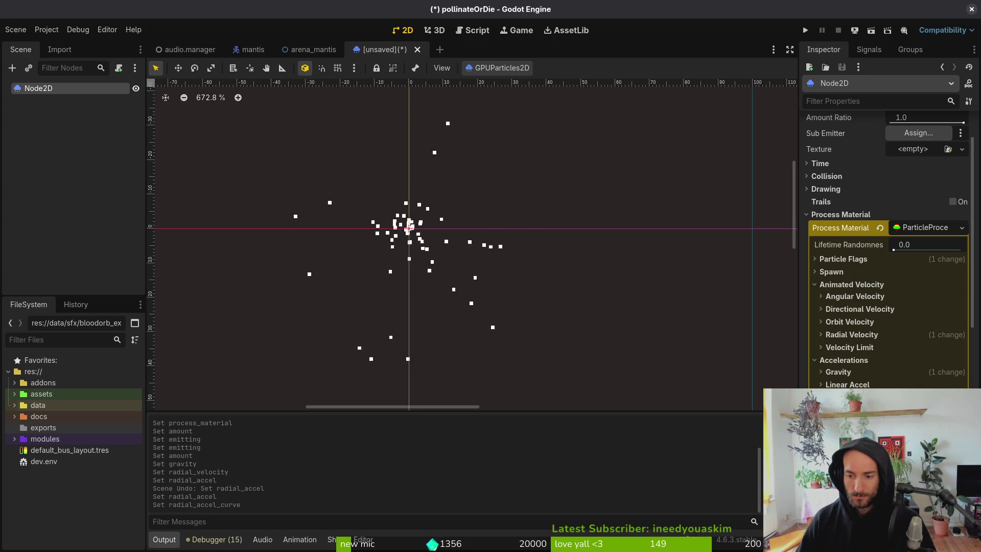
scroll(887, 245, "down", 5)
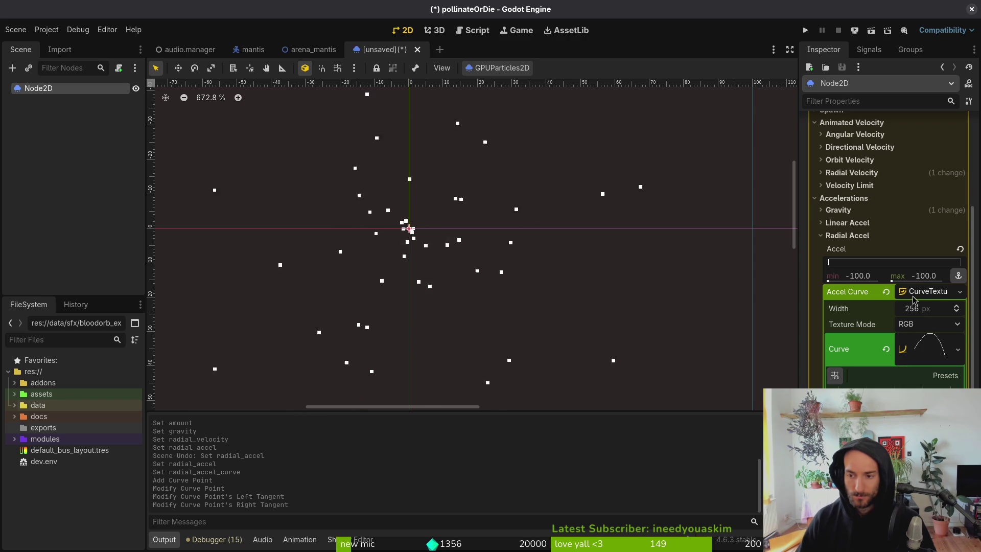
left_click(928, 291)
left_click(875, 279)
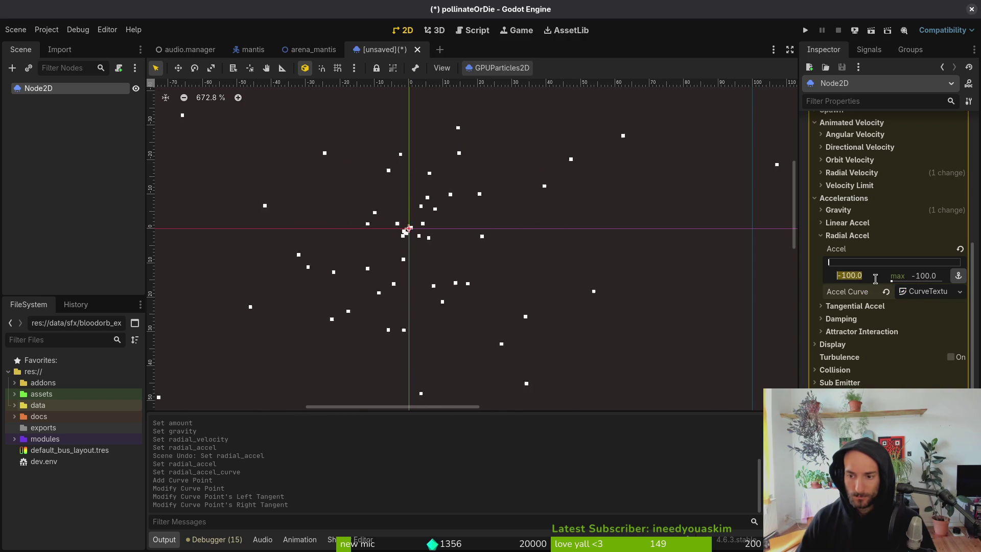
type("0")
key("Tab")
type("0")
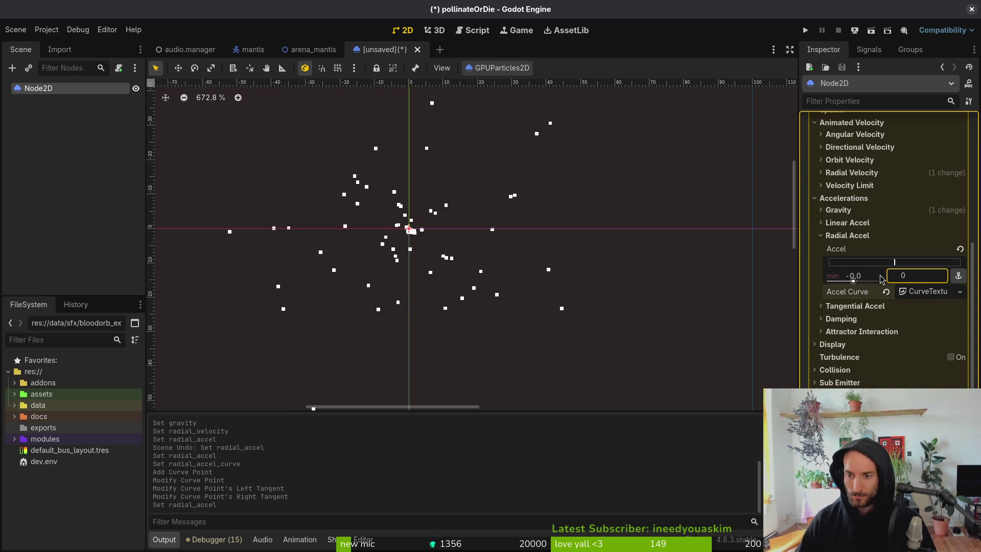
left_click(865, 229)
Step: Reset the maximum radial velocity to 0
left_click(865, 229)
left_click(847, 236)
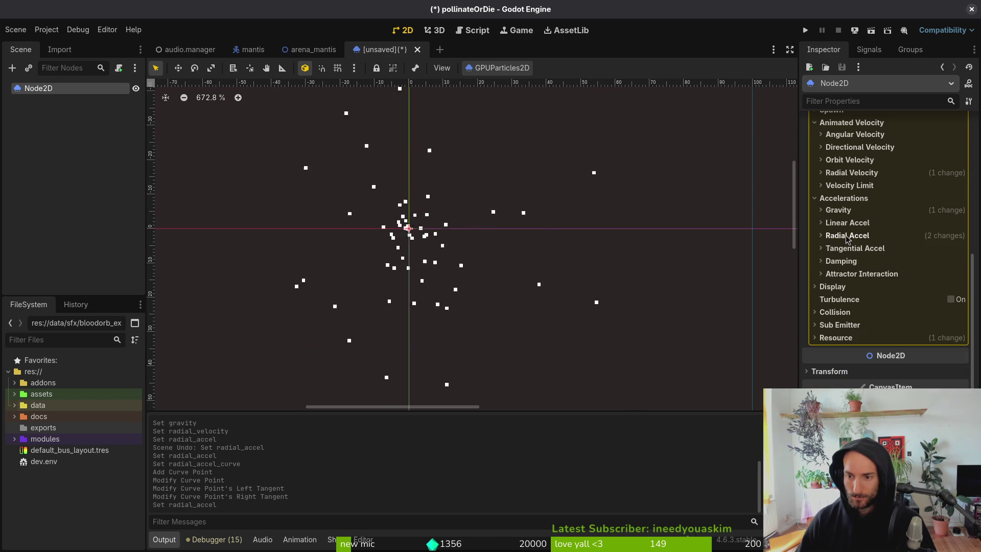
left_click(852, 173)
left_click(961, 186)
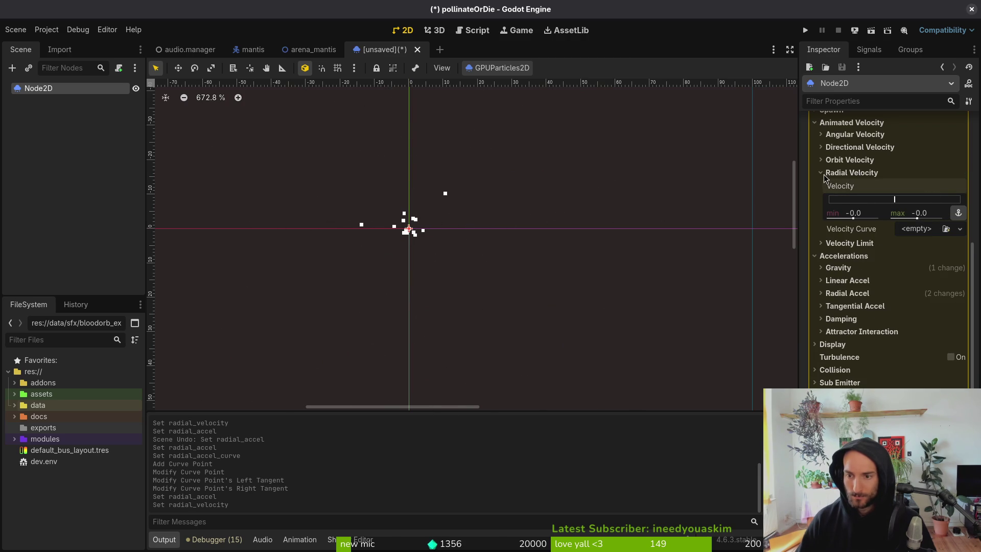
left_click(862, 173)
key("ctrl+s")
key("Escape")
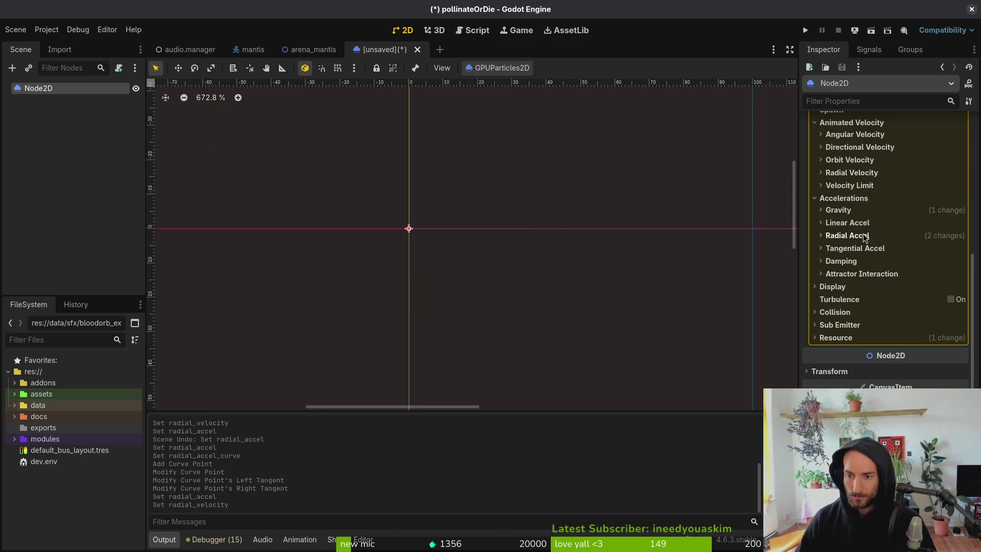
Step: Try a radial acceleration curve with maximum 100, then drag the maximum back to 0
left_click(863, 235)
left_click(925, 293)
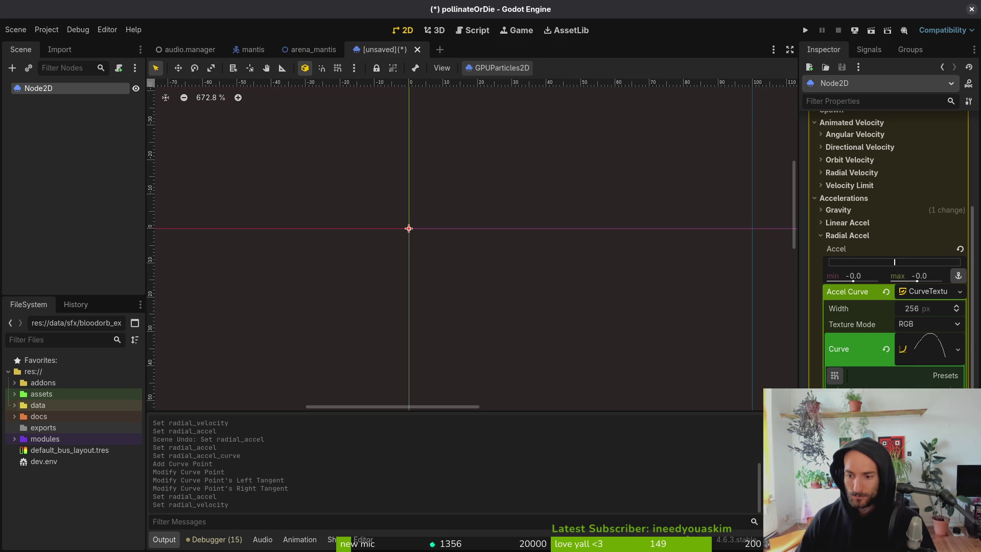
left_click_drag(899, 404, 894, 354)
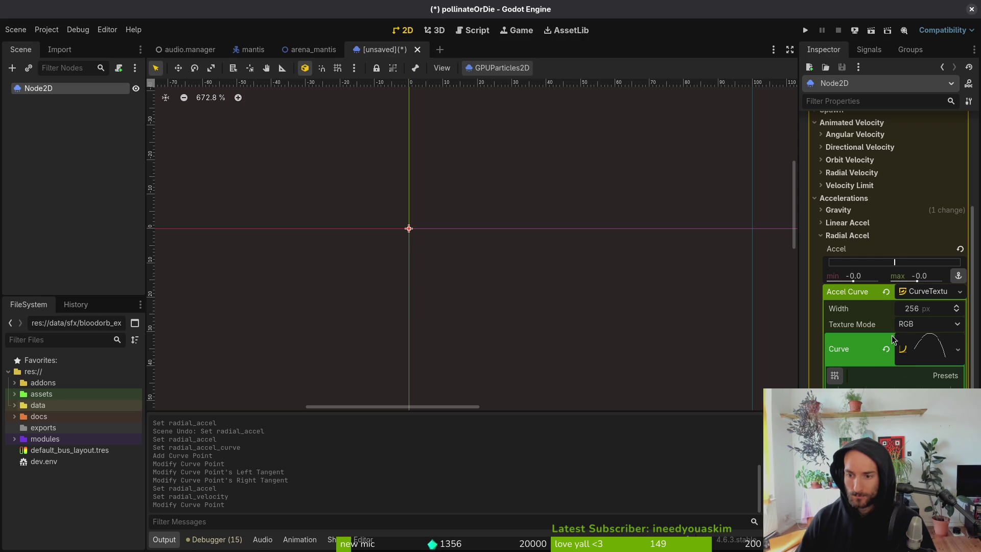
type("100")
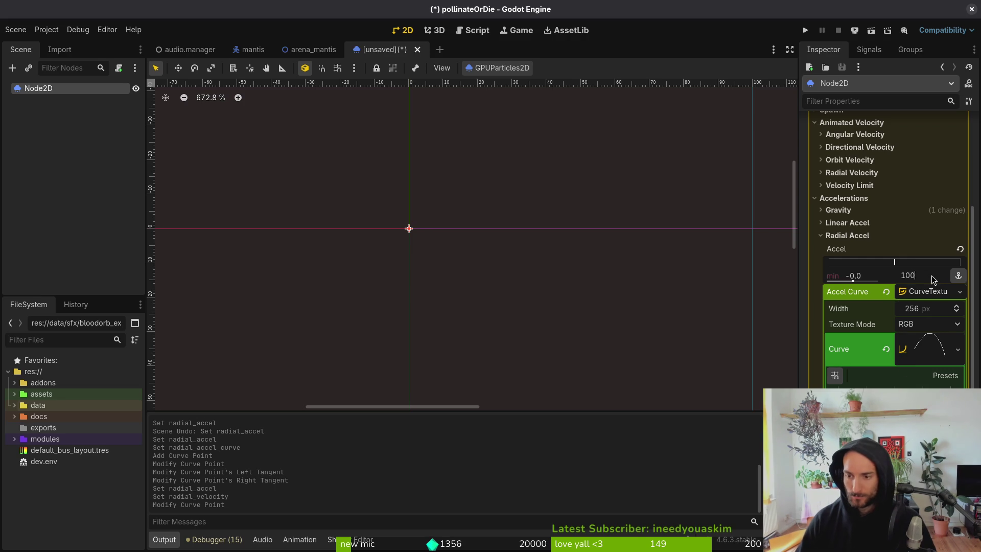
key("Return")
scroll(491, 263, "down", 8)
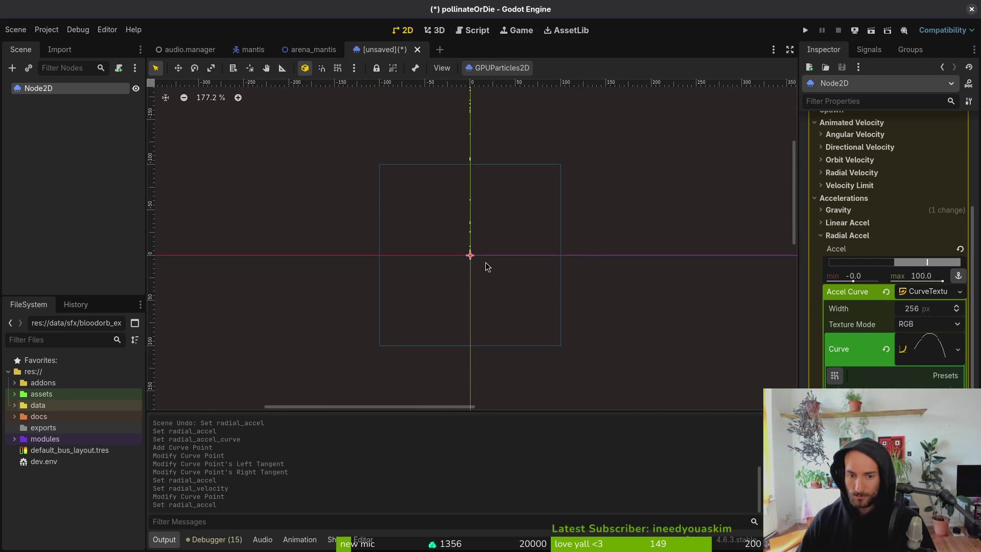
left_click_drag(943, 284, 915, 283)
key("ctrl+s")
key("Escape")
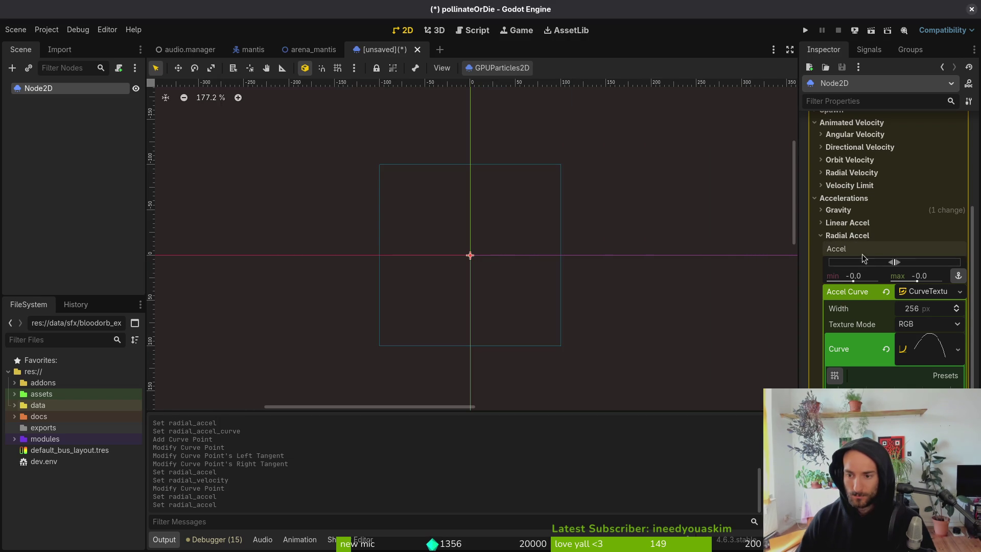
Step: Clear the curve from the radial acceleration's CurveTexture
left_click(887, 349)
left_click(887, 292)
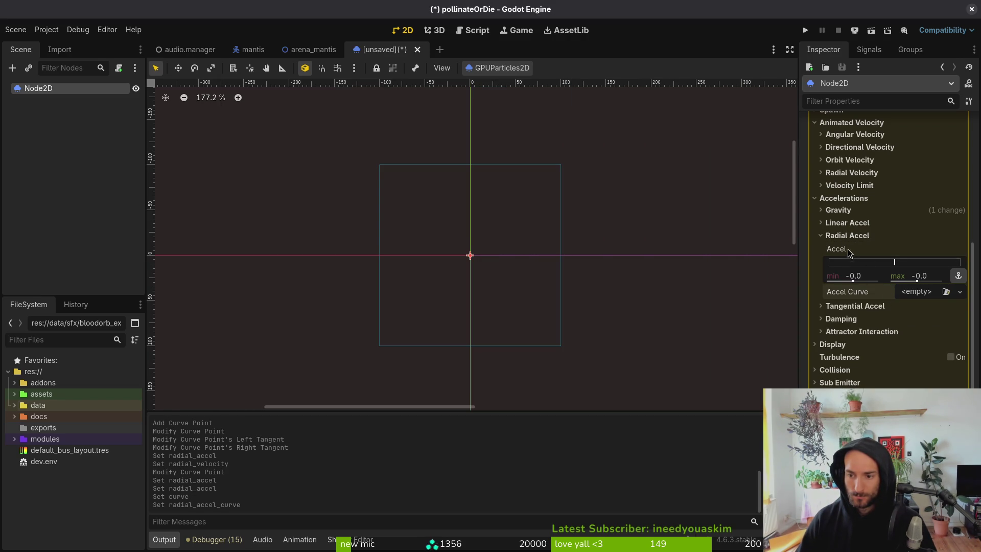
left_click(844, 235)
scroll(854, 226, "up", 5)
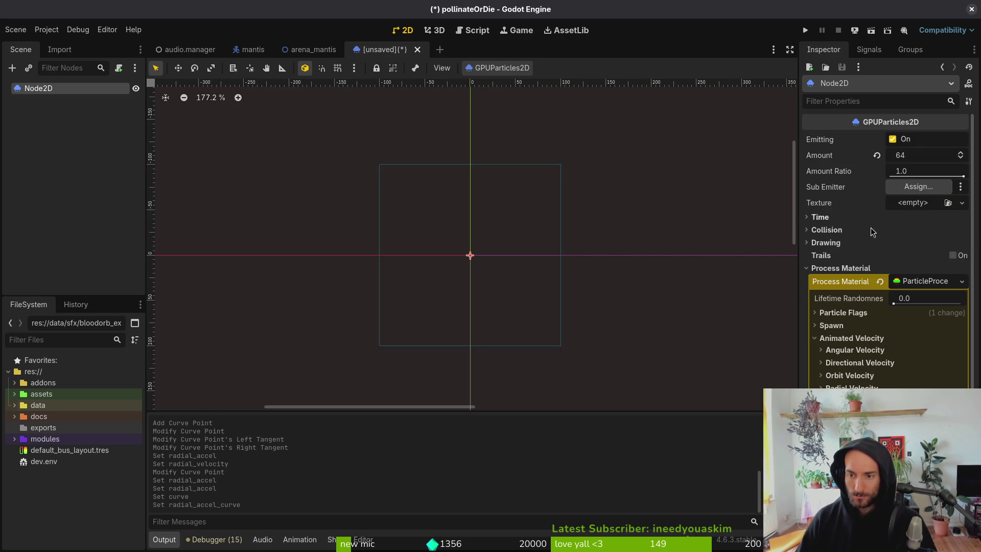
Step: Drag the radial velocity maximum up so particles burst outward from the origin
left_click(850, 376)
left_click(851, 377)
left_click_drag(920, 401, 945, 401)
scroll(475, 269, "up", 2)
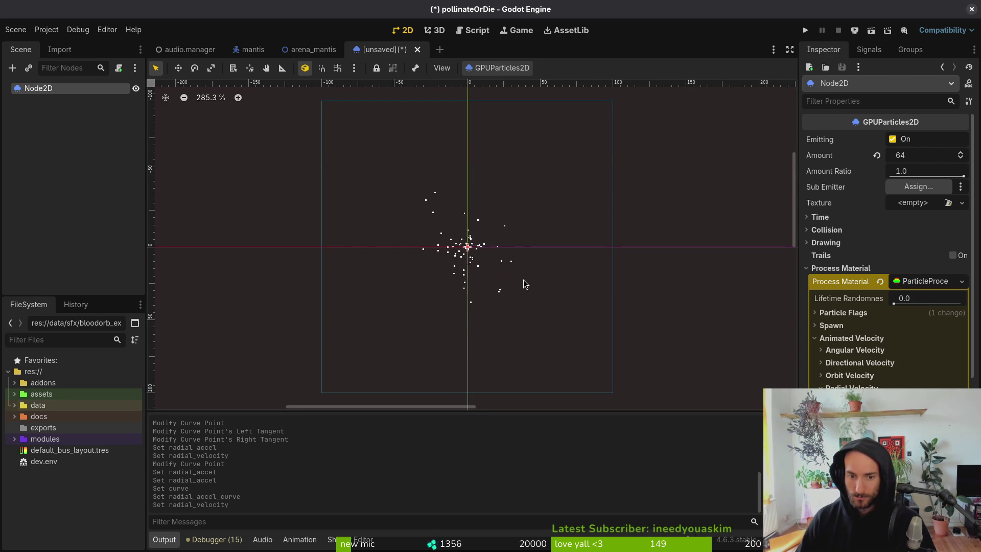
scroll(522, 282, "down", 3)
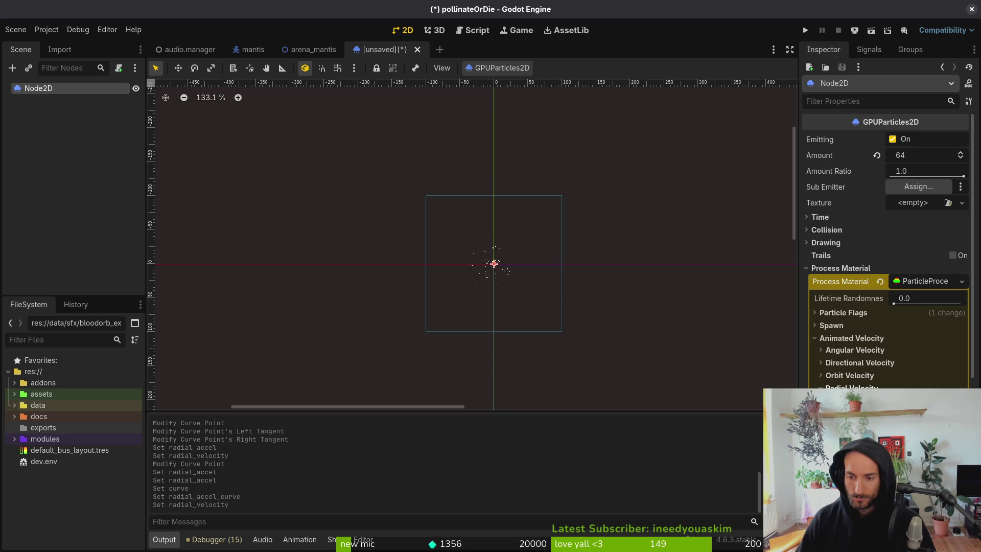
left_click(839, 338)
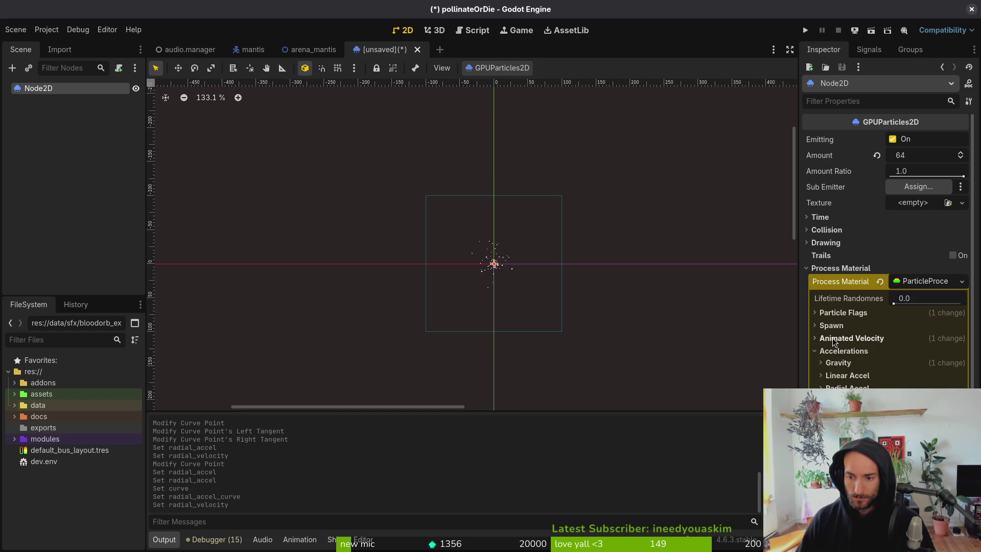
left_click(837, 326)
left_click(840, 338)
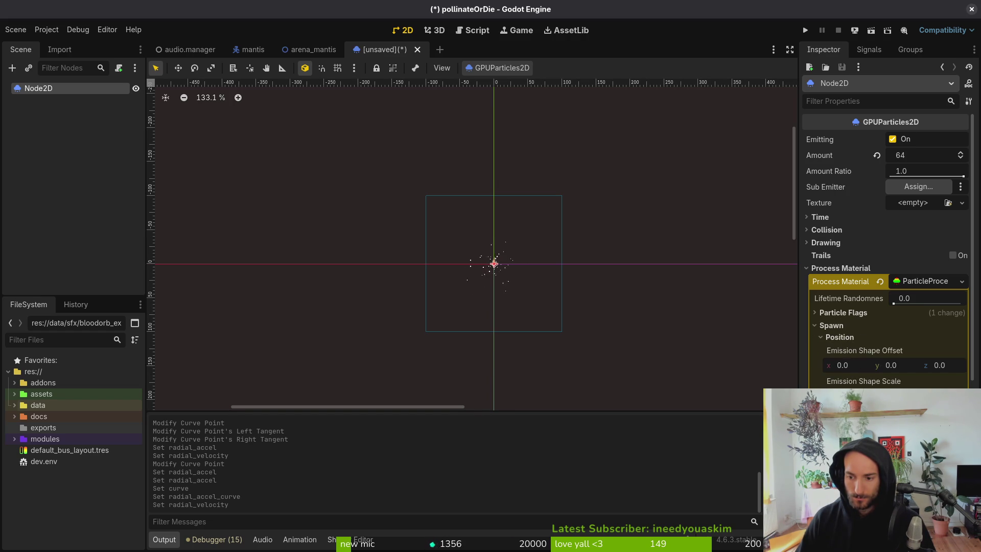
Step: Enlarge the emission sphere radius, then shrink it to about half
scroll(495, 276, "up", 9)
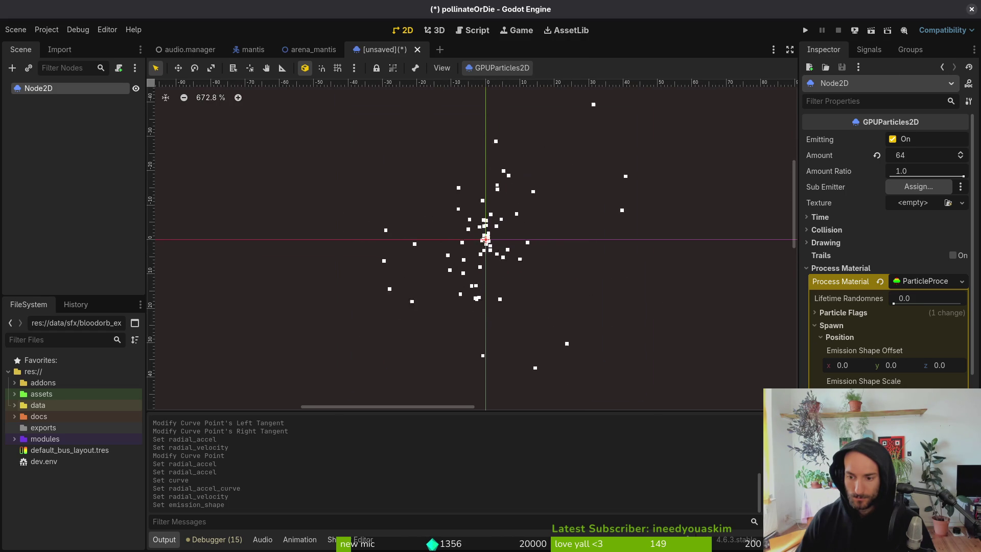
key("Return")
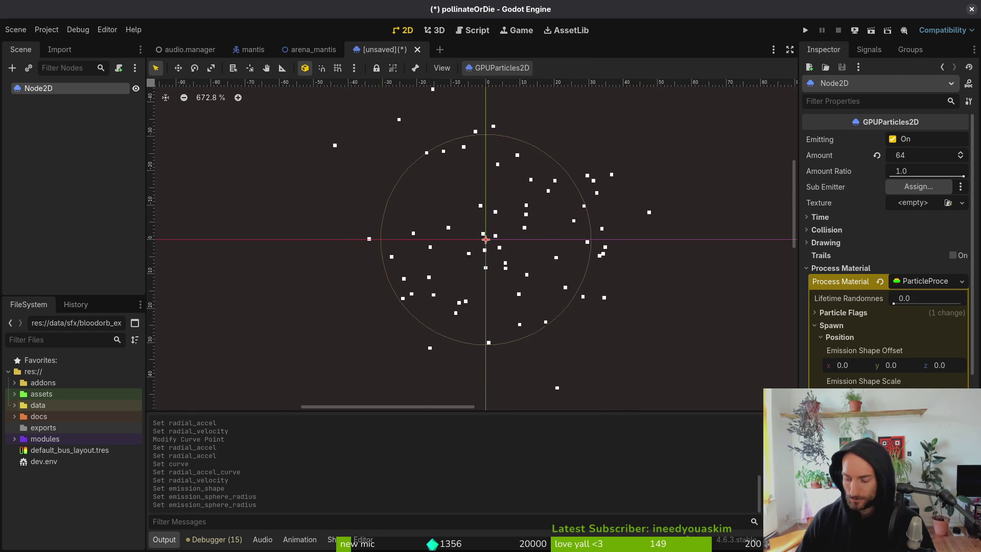
key("Return")
scroll(536, 301, "down", 5)
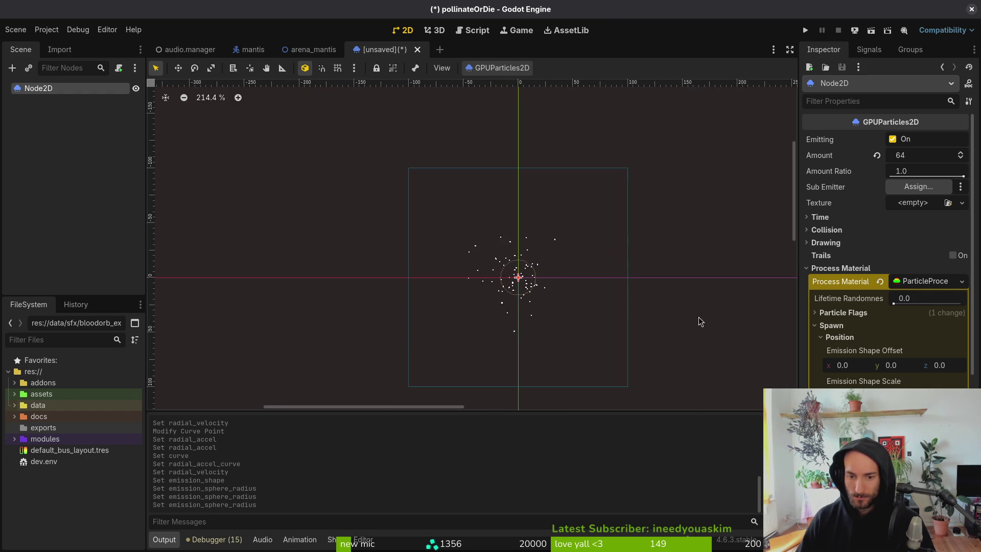
left_click(928, 281)
key("ctrl+s")
key("Escape")
left_click(915, 281)
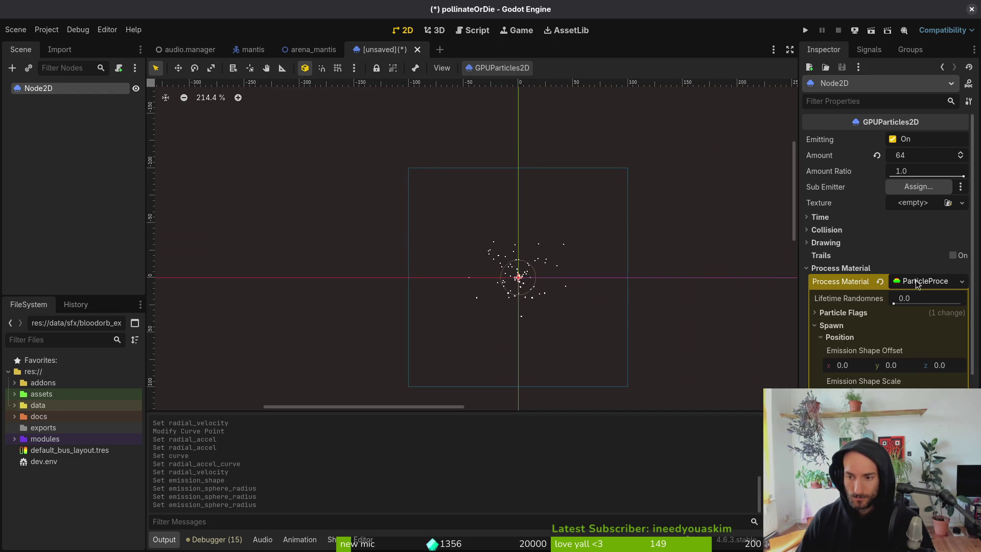
Step: Change the emission shape to Ring and set its outer and inner radius
left_click(869, 409)
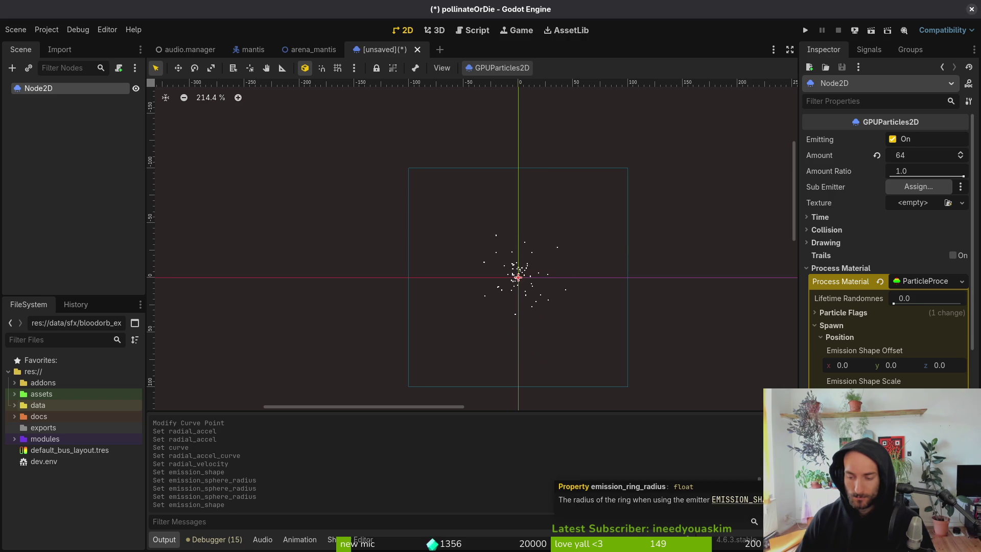
left_click(869, 409)
left_click(900, 424)
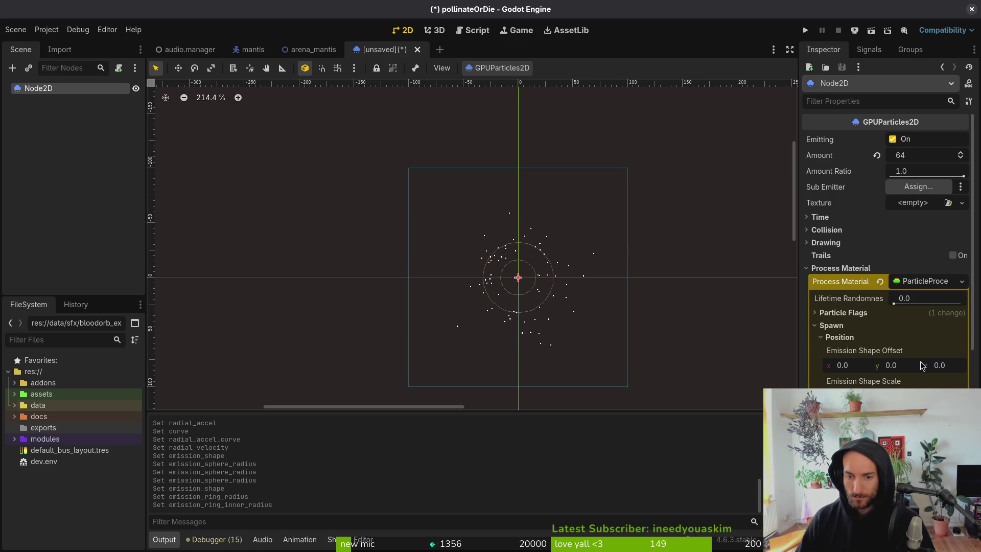
left_click(924, 283)
left_click(924, 282)
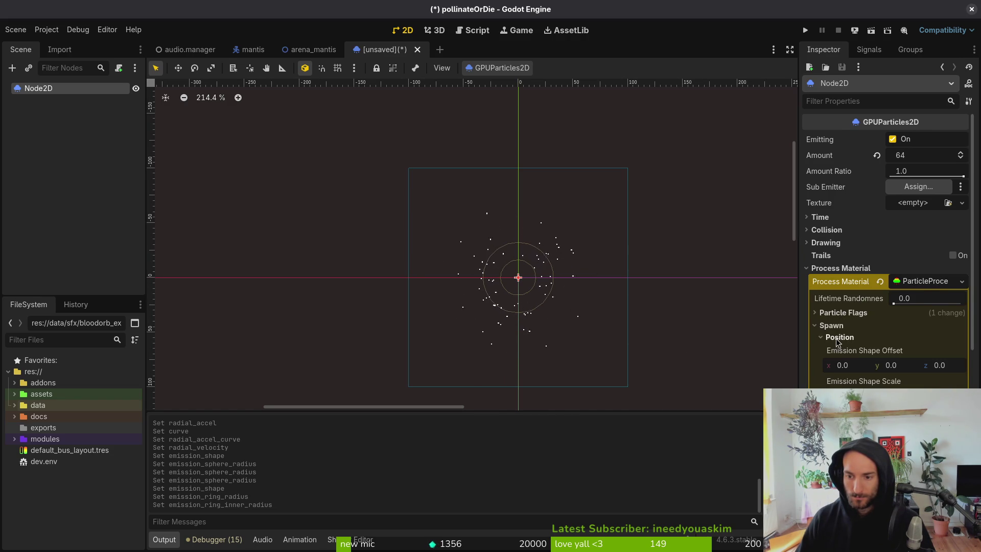
left_click(840, 337)
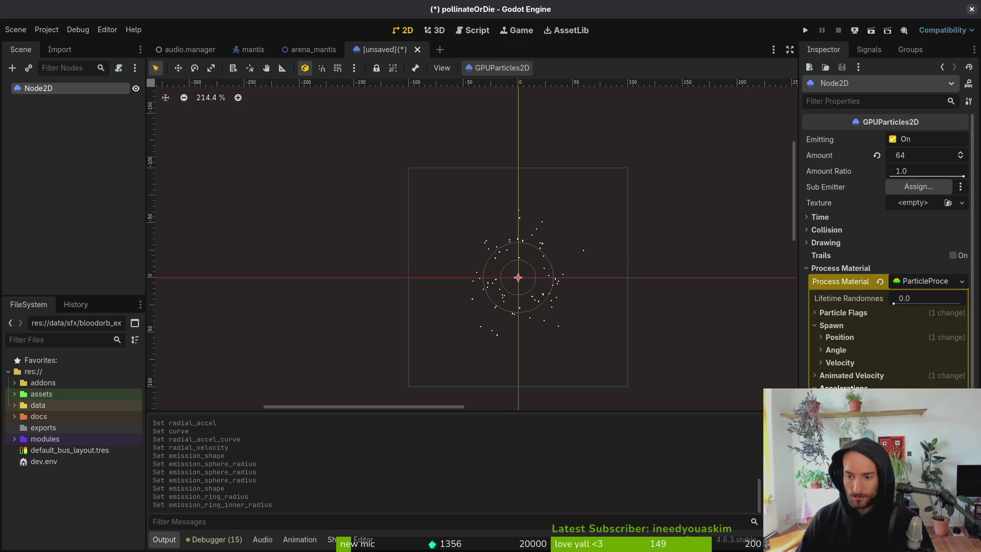
Step: Raise the Animated Velocity radial velocity for a stronger outward spray
left_click(841, 363)
left_click(841, 363)
left_click(840, 378)
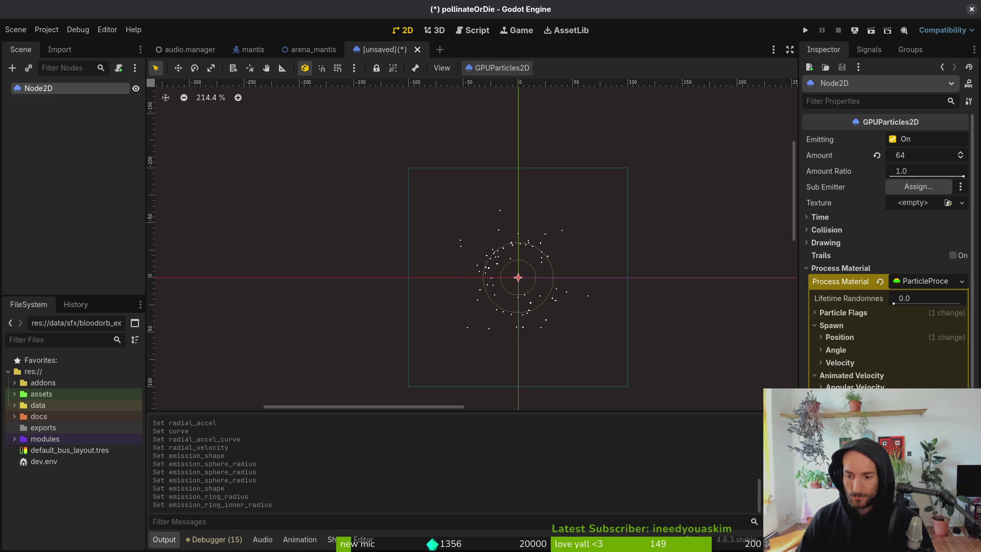
scroll(881, 378, "down", 2)
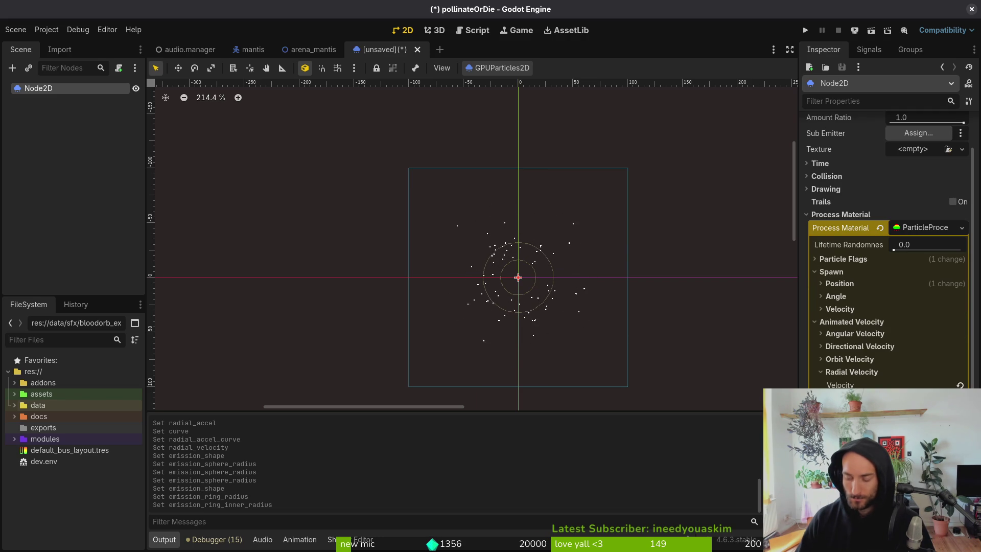
key("Return")
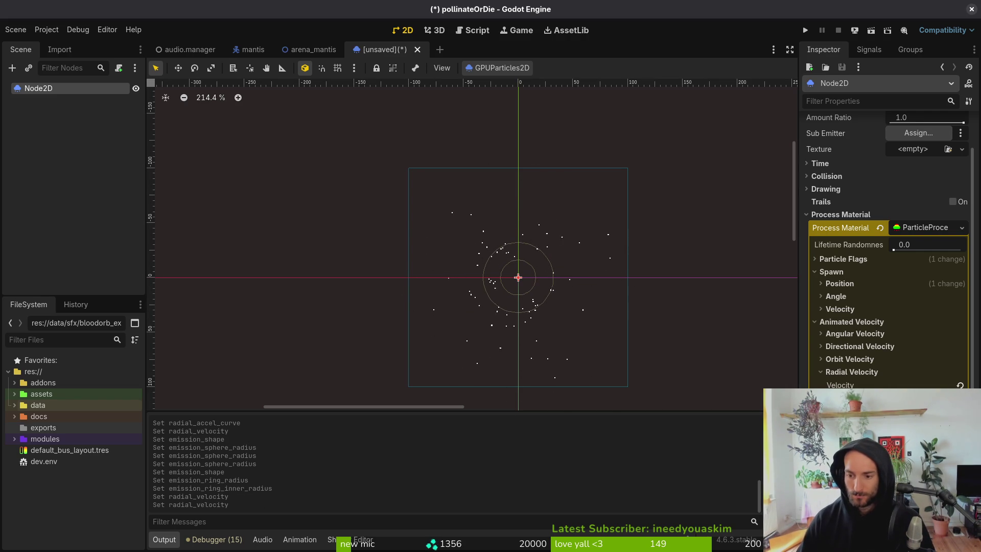
scroll(516, 296, "up", 4)
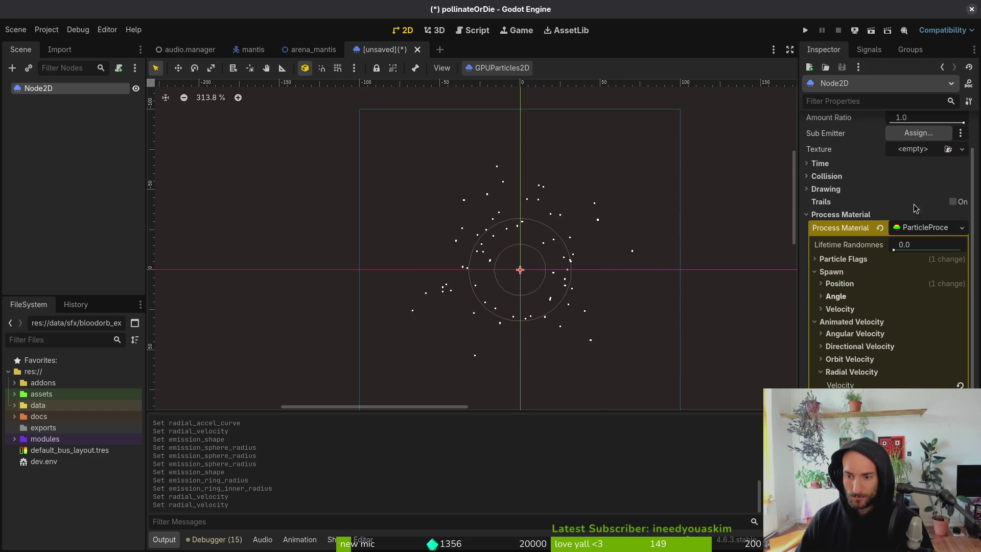
scroll(915, 194, "up", 3)
Step: Set the particle Amount to 128
left_click(929, 152)
type("128")
key("Return")
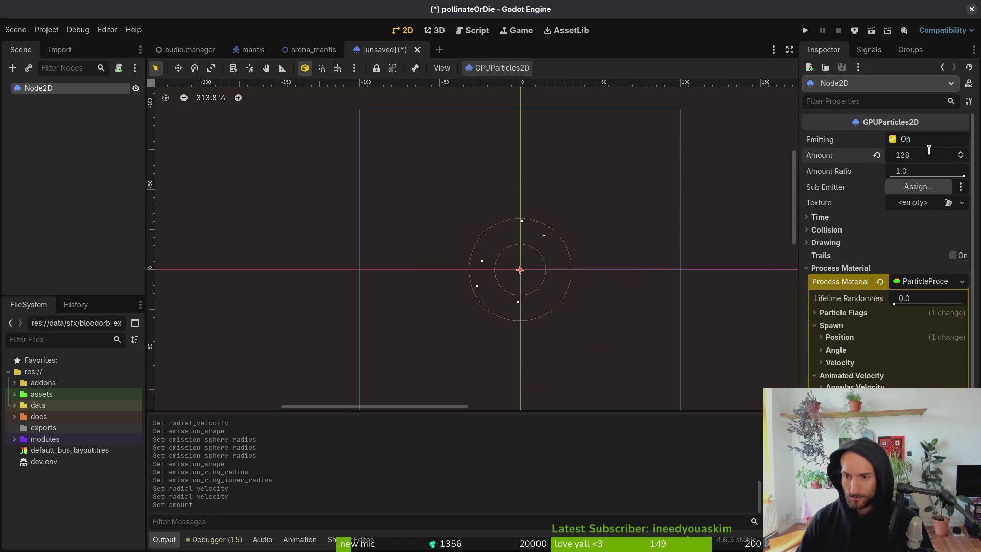
Step: Turn off Emitting on the GPUParticles2D and collapse the Process Material section
scroll(562, 263, "up", 7)
scroll(535, 266, "down", 8)
left_click_drag(557, 308, 532, 324)
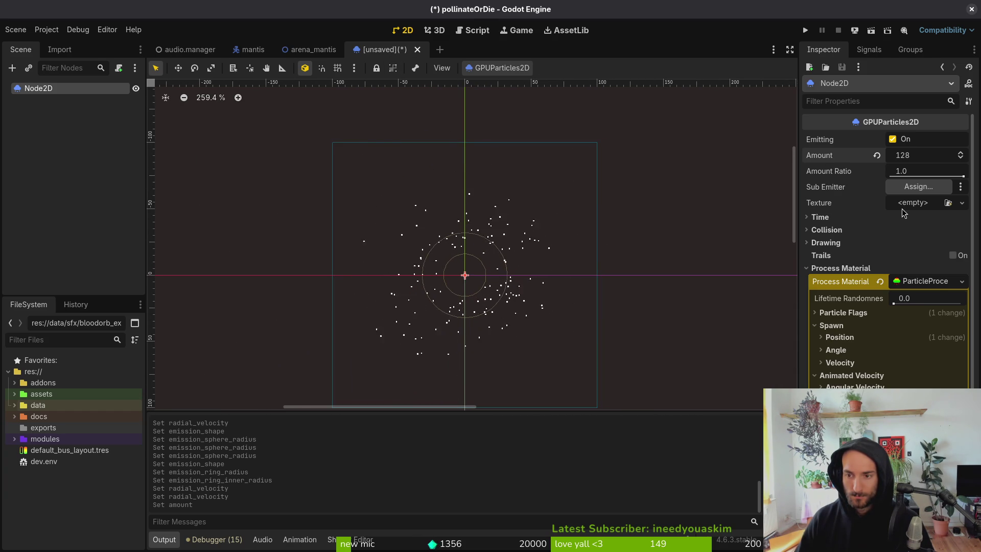
left_click(902, 145)
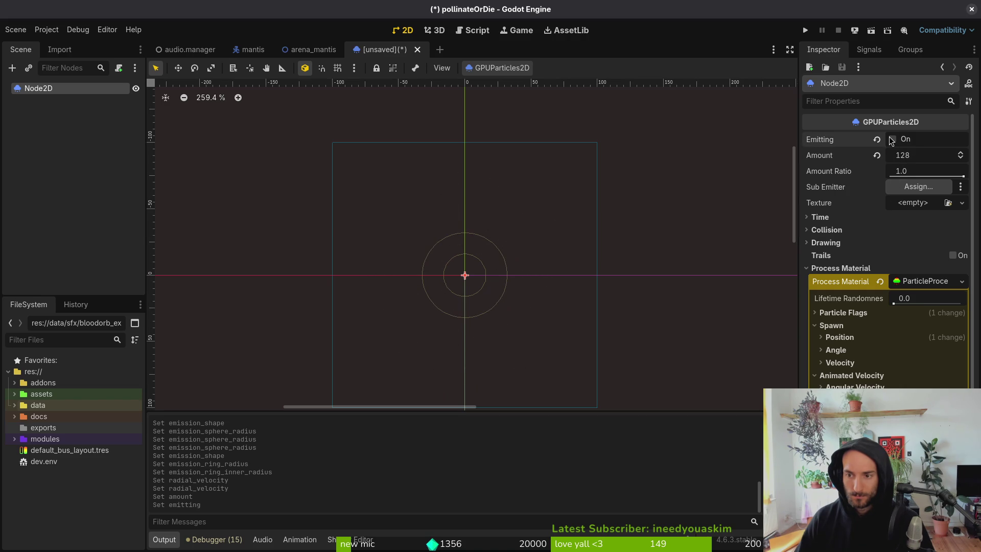
left_click(846, 267)
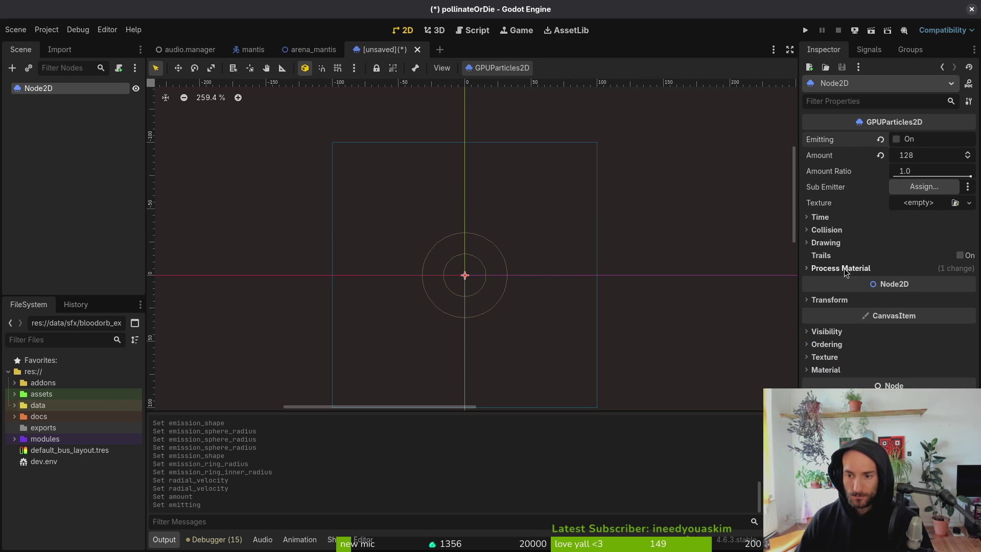
Step: Enable One Shot on the particles and preview the burst
left_click(897, 141)
left_click(837, 216)
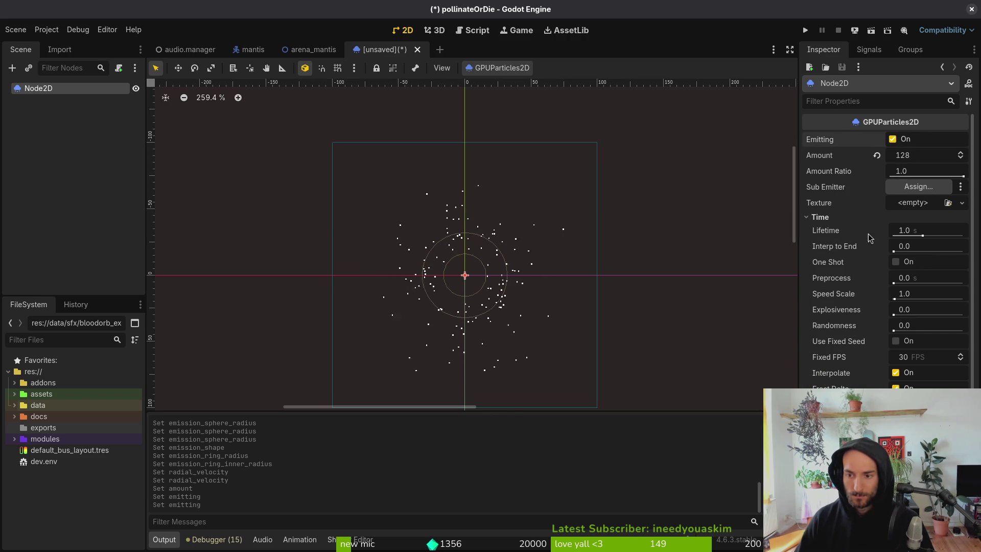
left_click(899, 263)
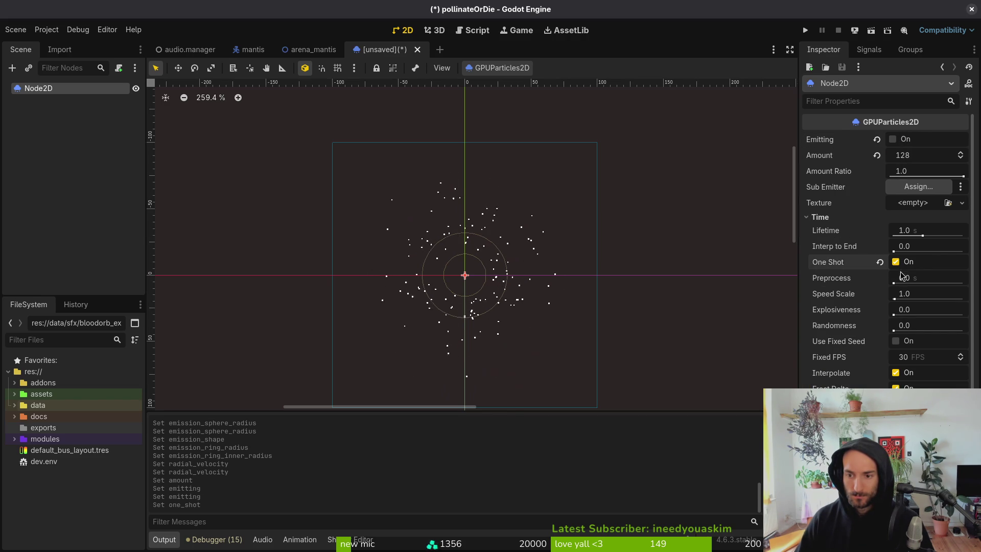
left_click(893, 140)
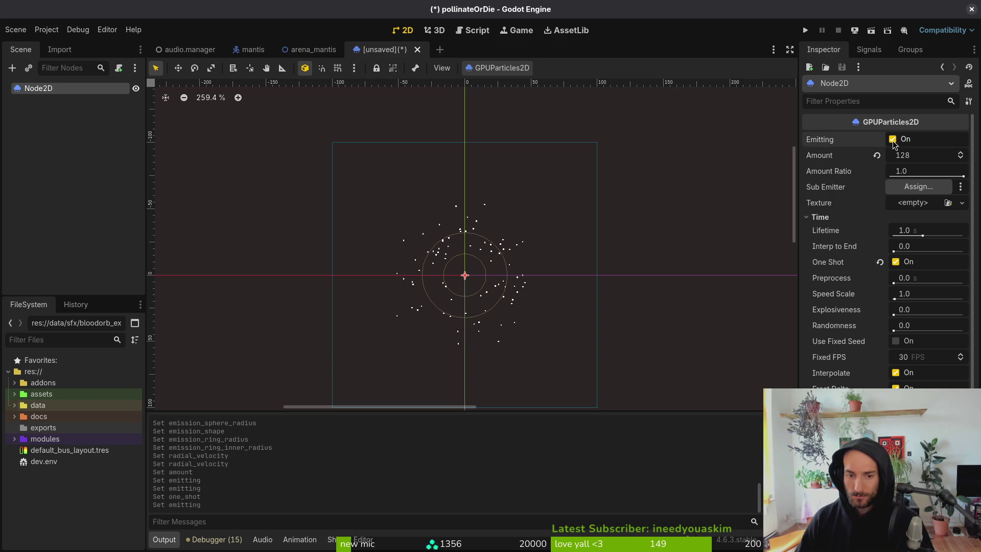
left_click(894, 140)
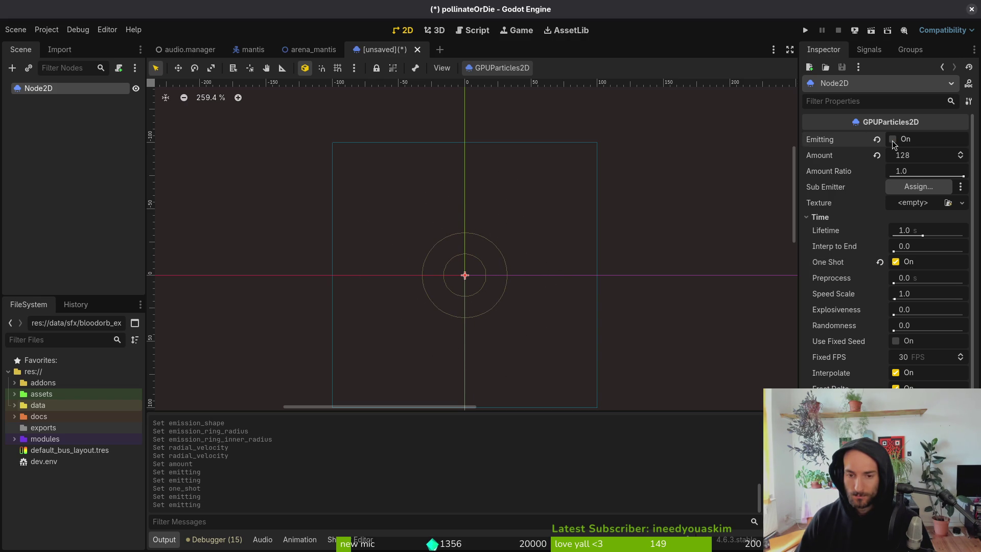
Step: Try a particle amount of 256 and replay the burst
left_click(923, 153)
type("256")
key("Return")
left_click(894, 140)
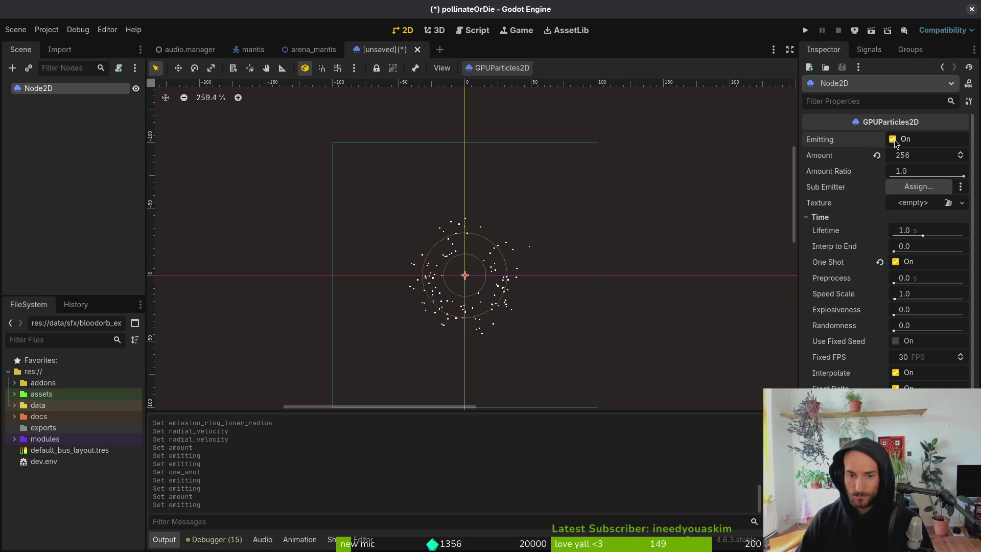
left_click(894, 140)
Step: Shorten the particle lifetime to 0.5 and replay the burst
left_click(960, 230)
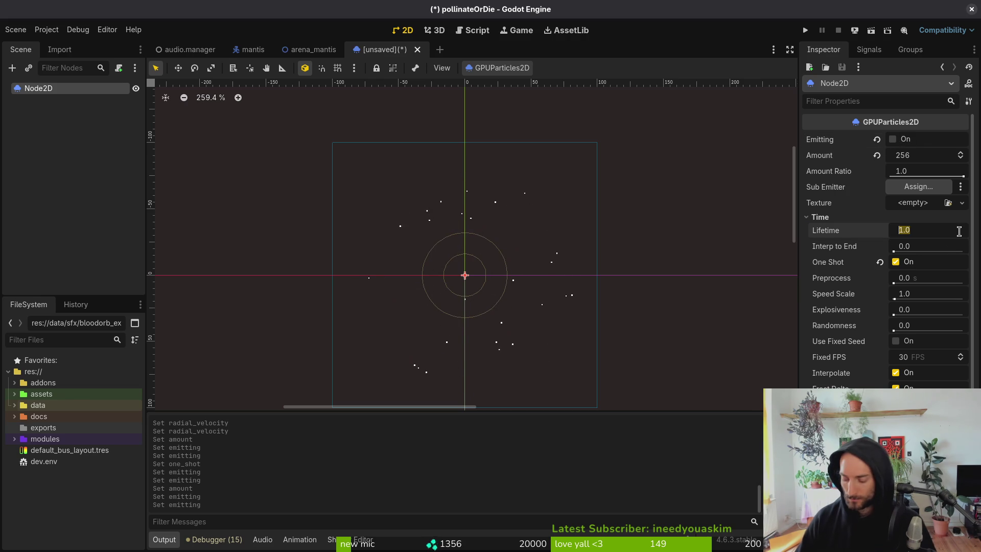
type("0.5")
key("Return")
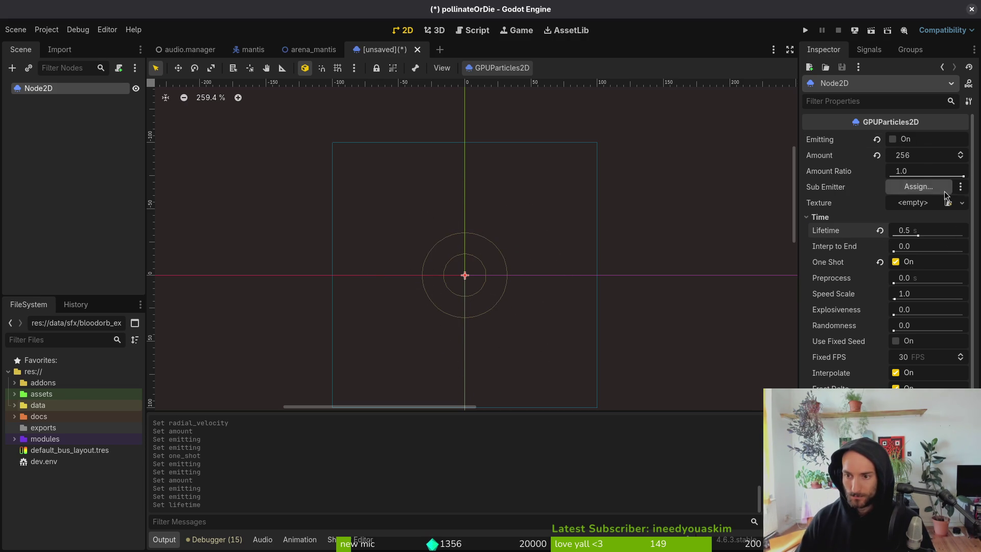
left_click(893, 140)
left_click(894, 140)
left_click(894, 140)
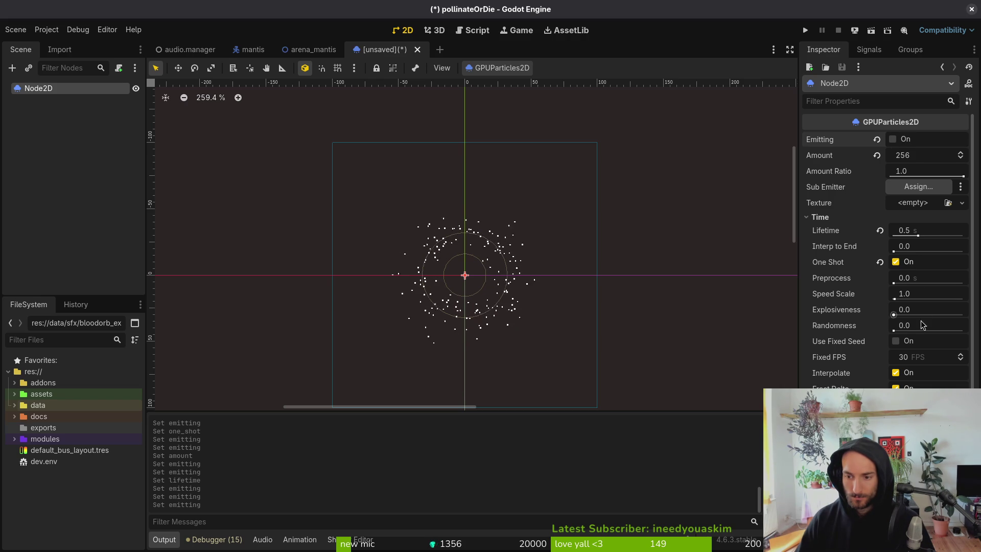
Step: Raise Explosiveness to 0.5 so particles spawn together
left_click_drag(899, 319, 963, 319)
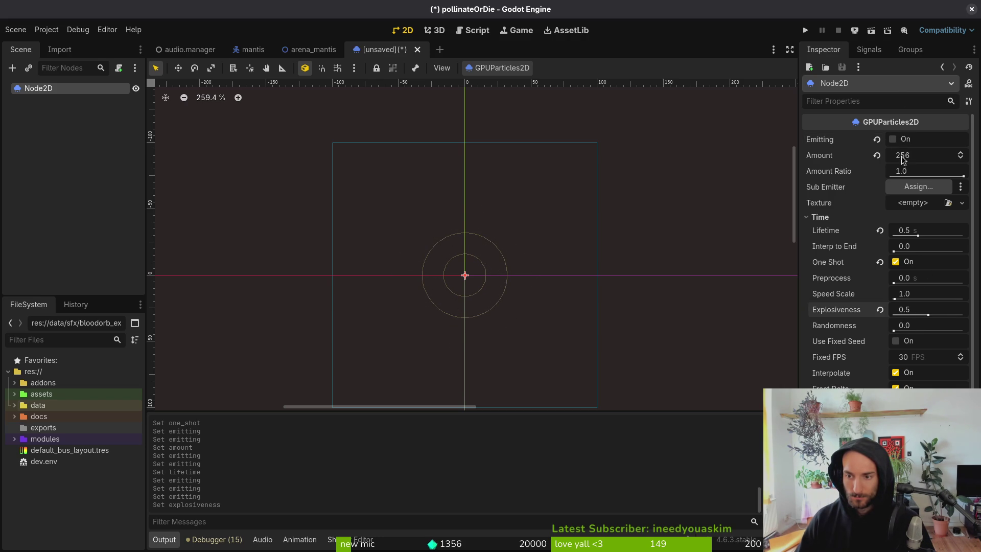
left_click(895, 144)
left_click(895, 145)
Step: Reduce the particle amount to 128 and replay the burst
left_click(920, 155)
type("128")
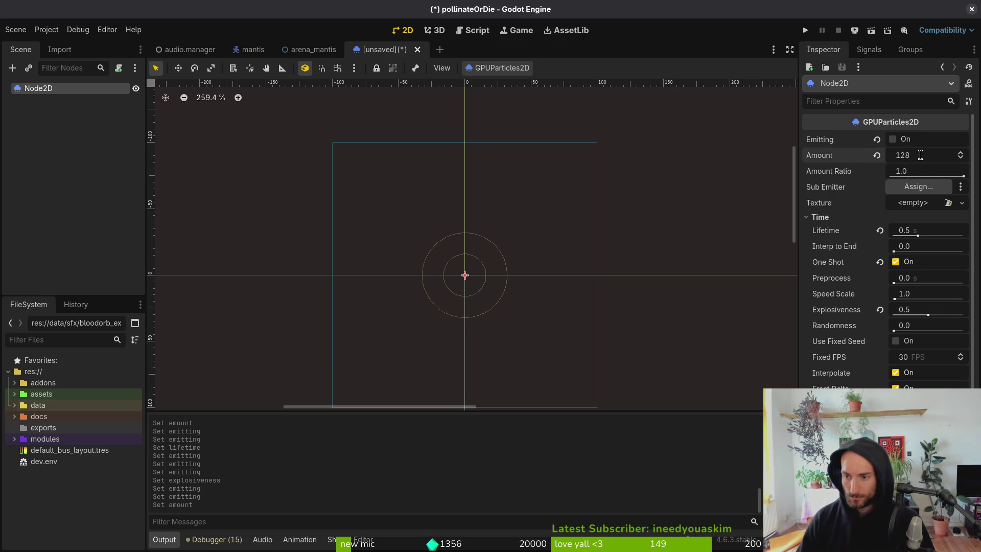
left_click(896, 139)
left_click(895, 139)
left_click(897, 141)
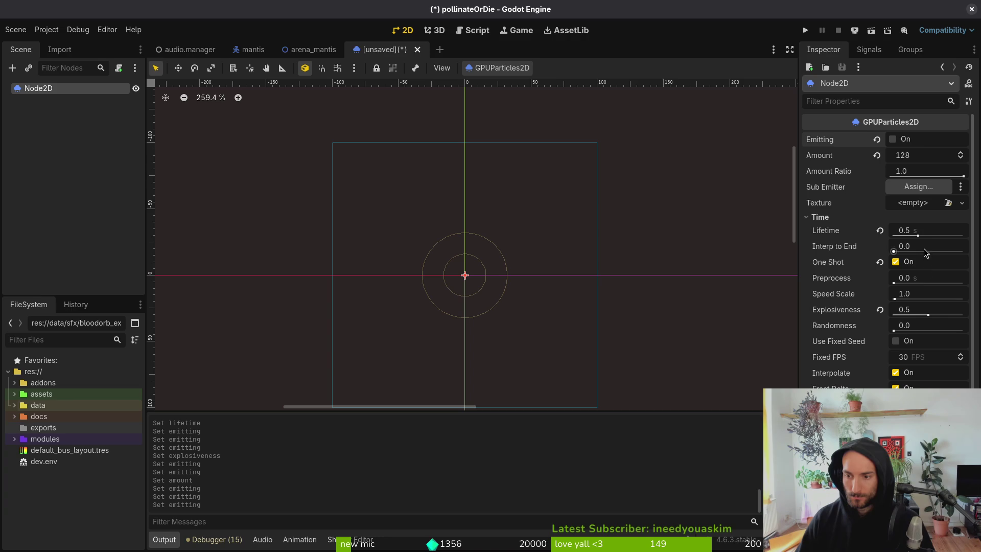
Step: Set the particle lifetime to 0.6 seconds and replay the burst
left_click(932, 230)
type("0.6")
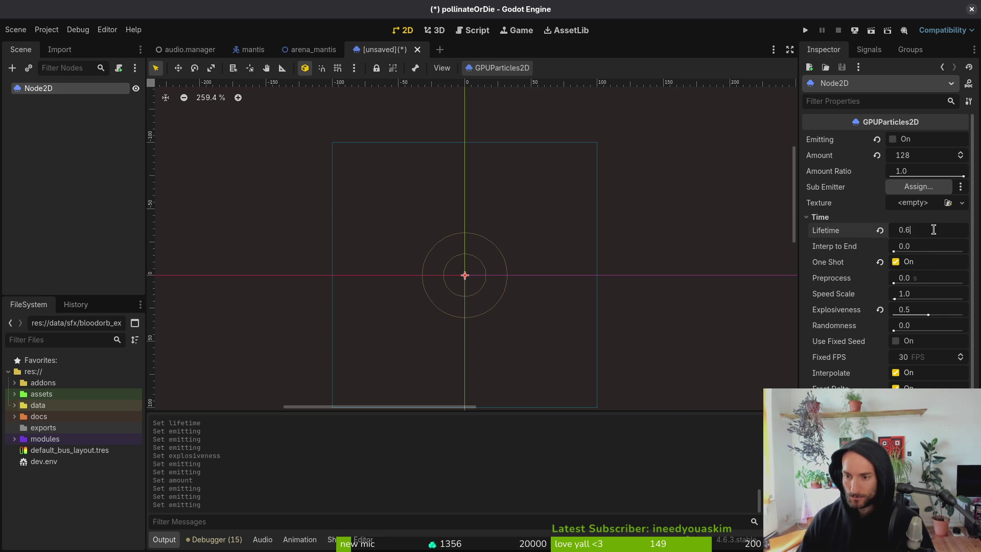
key("Return")
left_click(892, 140)
left_click(893, 141)
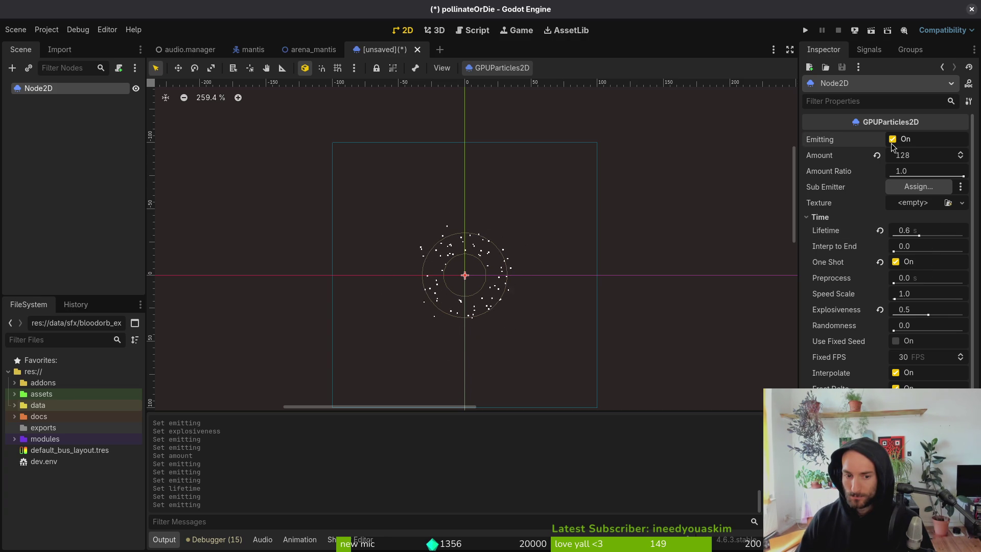
left_click(893, 144)
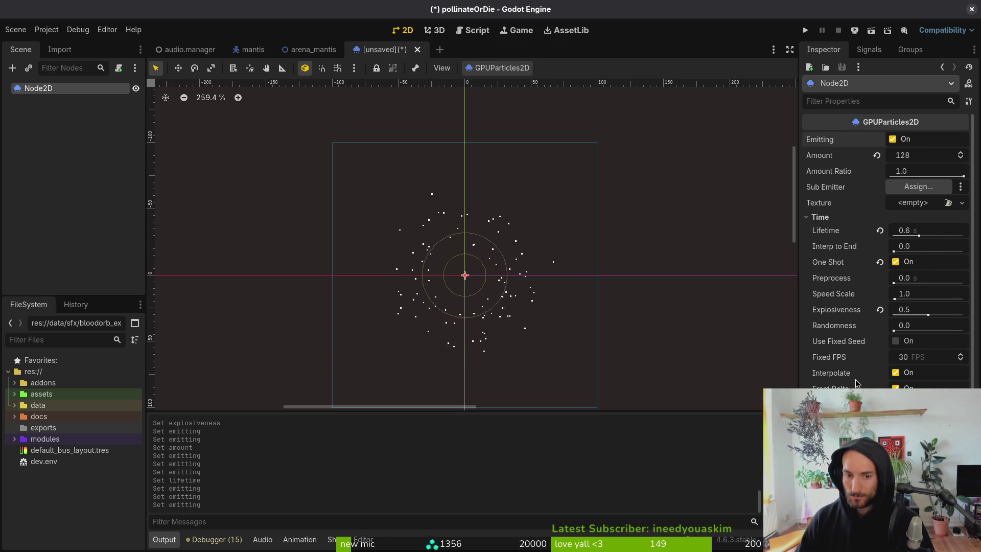
Step: Set Fixed FPS to 60, cancel the save prompt, and replay the burst
scroll(937, 312, "down", 4)
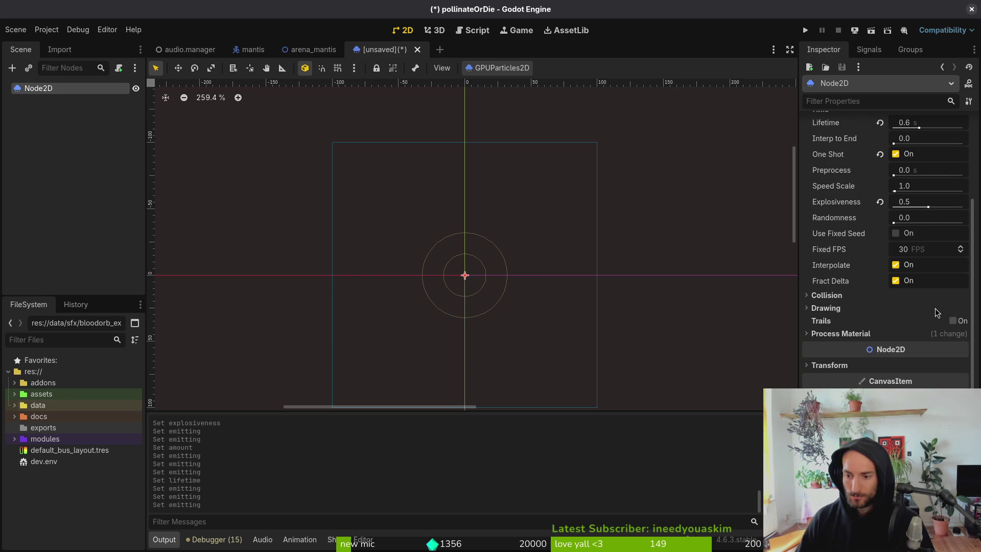
left_click(936, 250)
type("60")
key("Return")
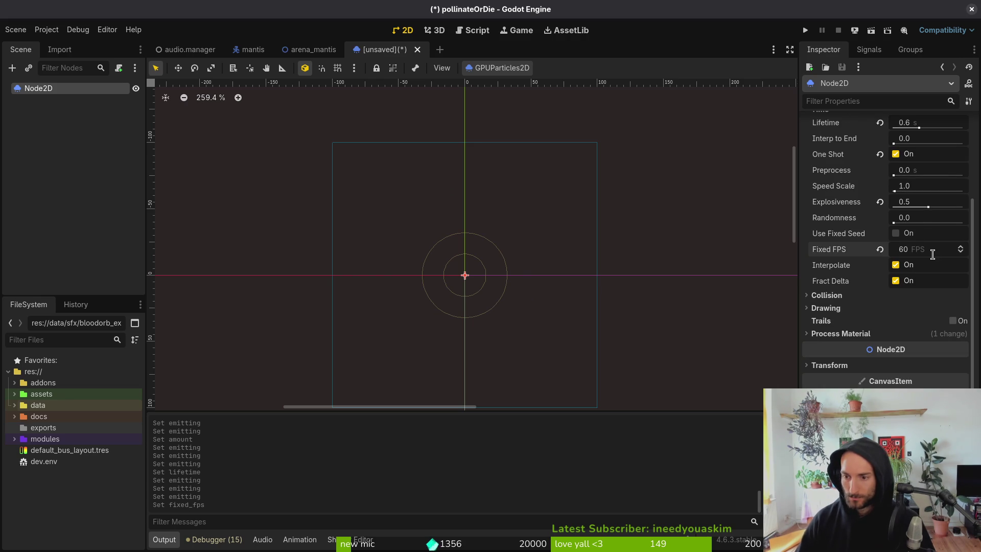
key("ctrl+s")
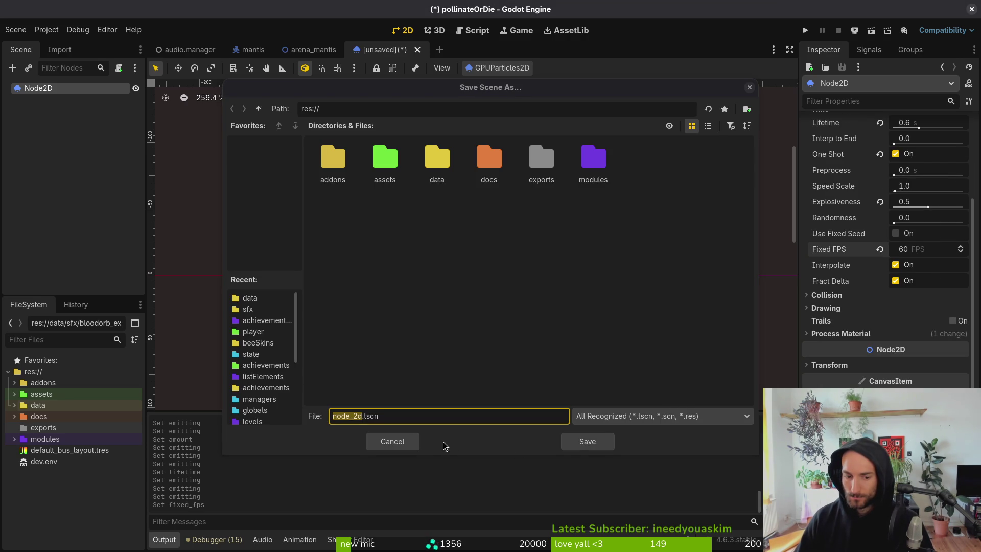
key("Escape")
scroll(936, 245, "up", 4)
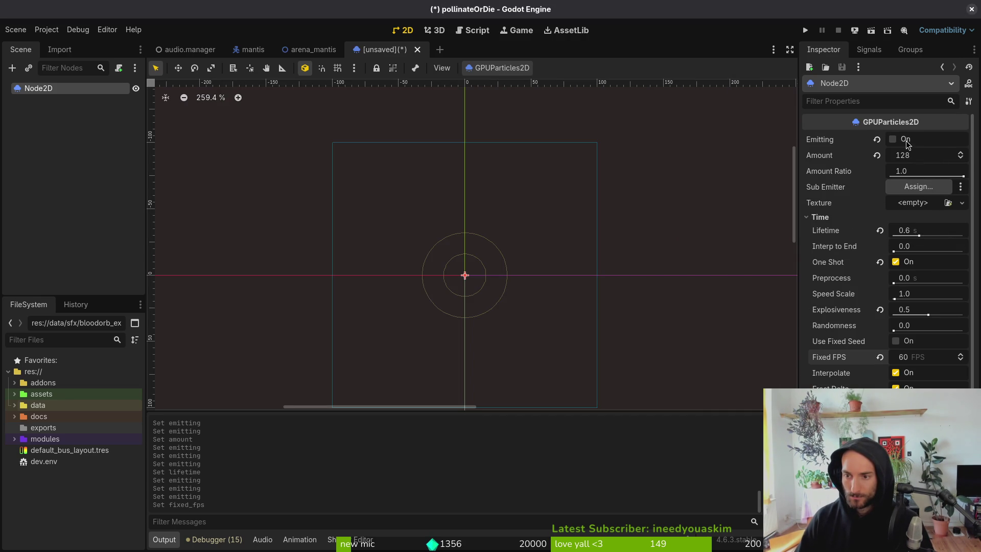
left_click(894, 141)
left_click(895, 141)
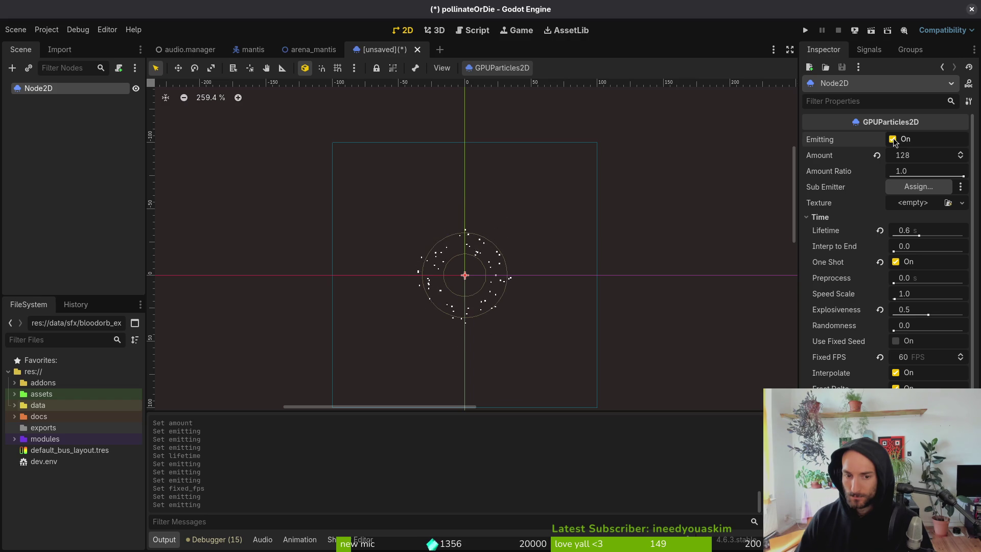
Step: Expand the Process Material and its Display settings
scroll(924, 360, "down", 3)
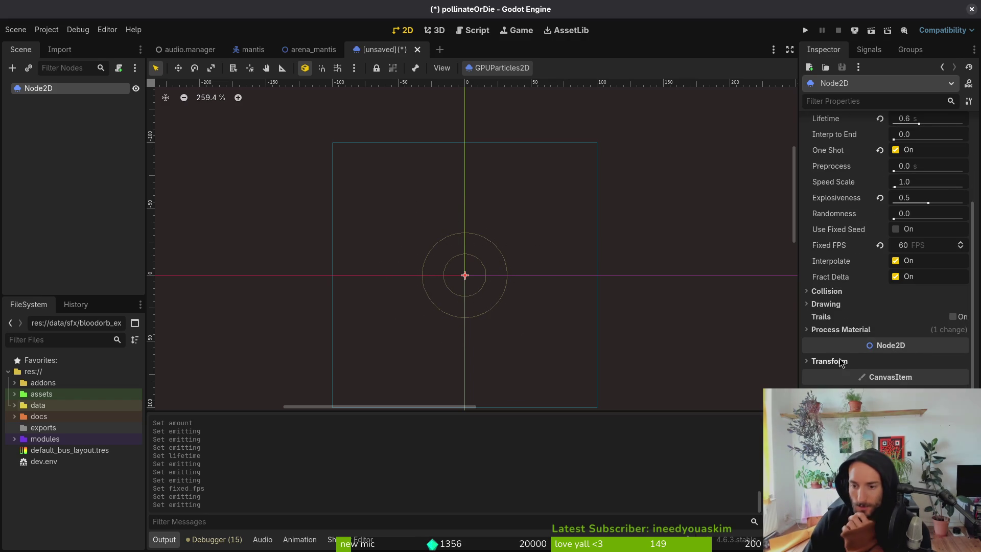
left_click(859, 330)
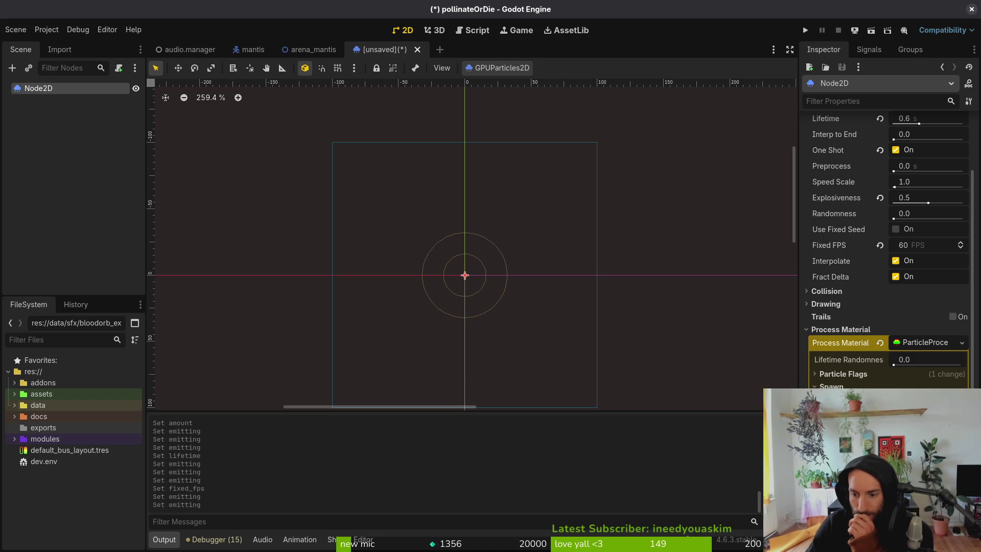
scroll(887, 256, "down", 4)
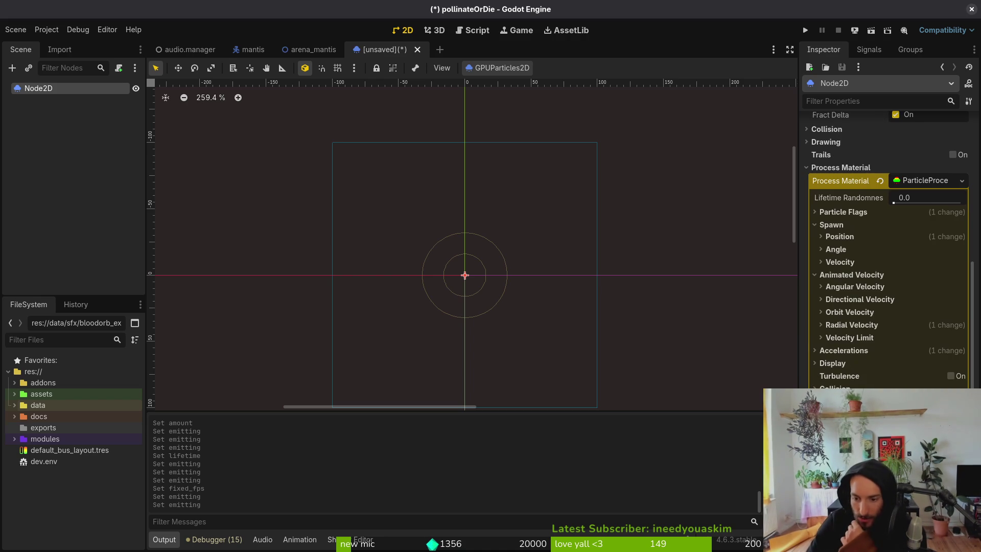
left_click(842, 368)
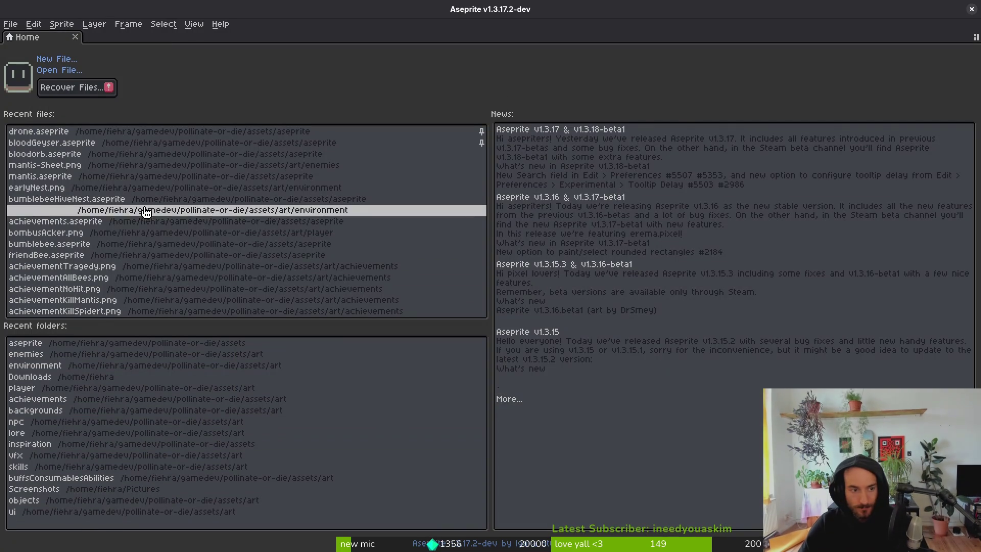
Step: Open drone.aseprite, preview its animation, and select the yellow palette swatch (index 11)
left_click(77, 132)
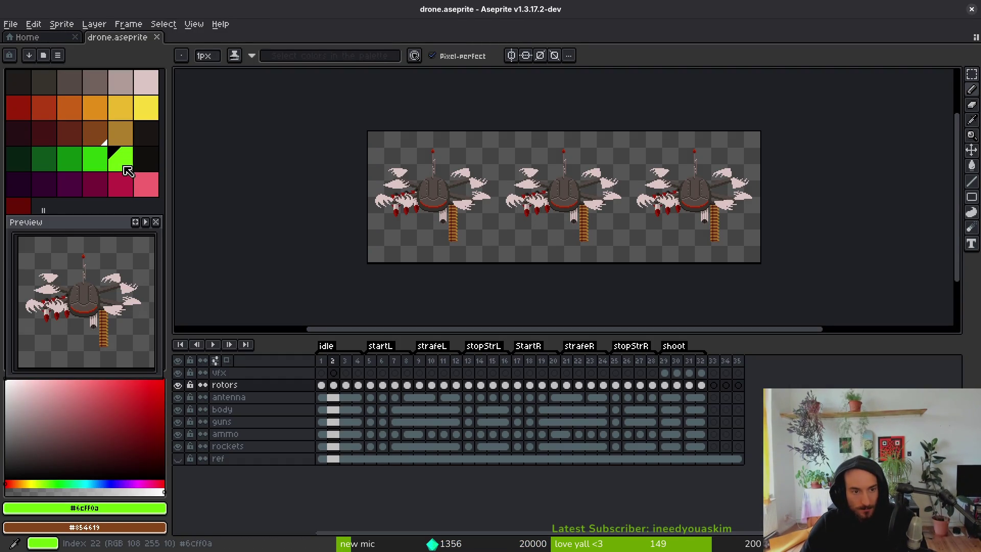
key("Left")
key("Return")
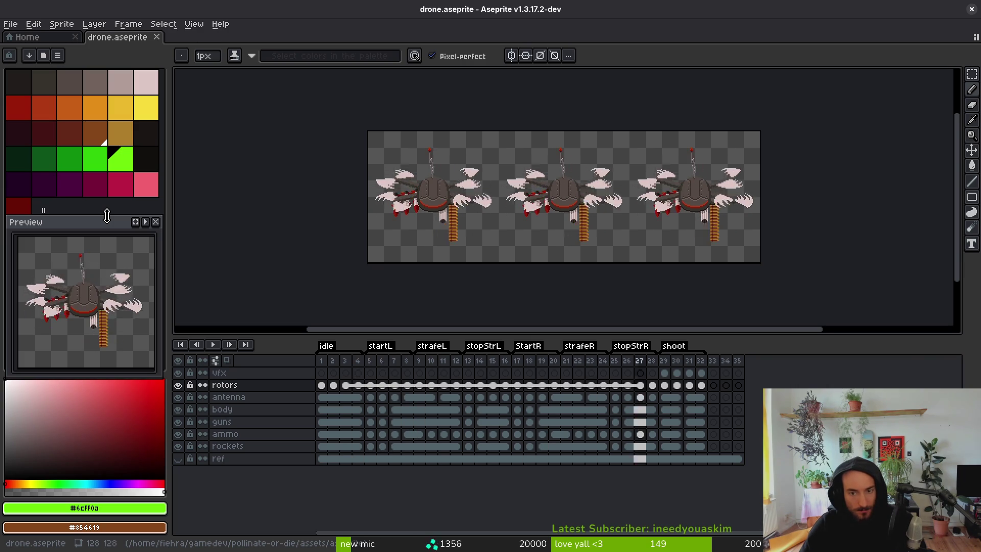
key("Return")
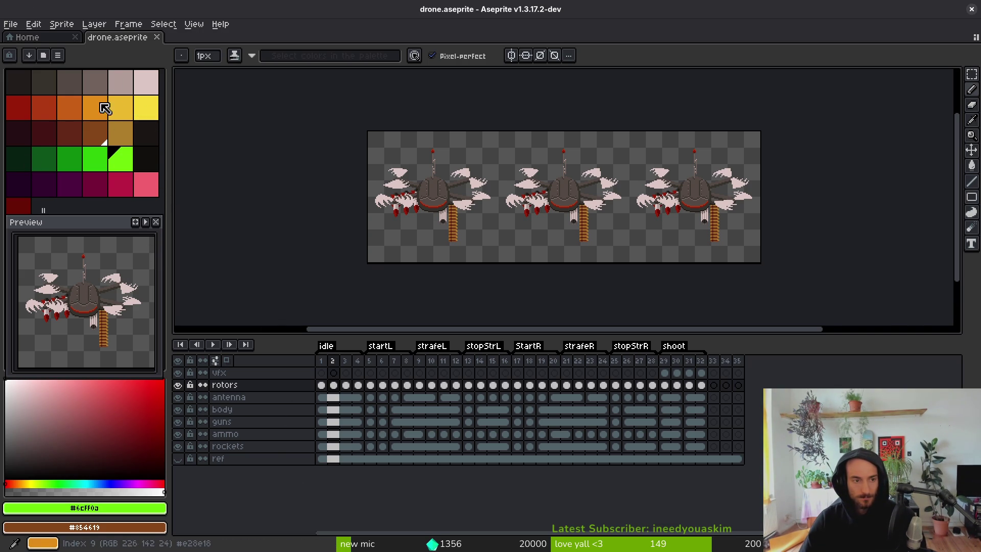
left_click(146, 107)
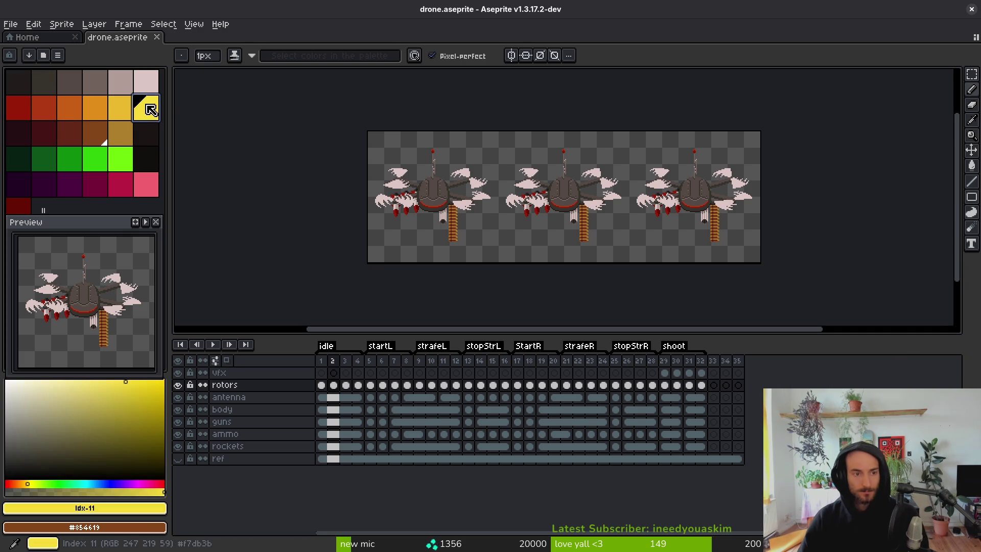
Step: Paste the copied yellow hex into the first Color Ramp gradient point
left_click(121, 508)
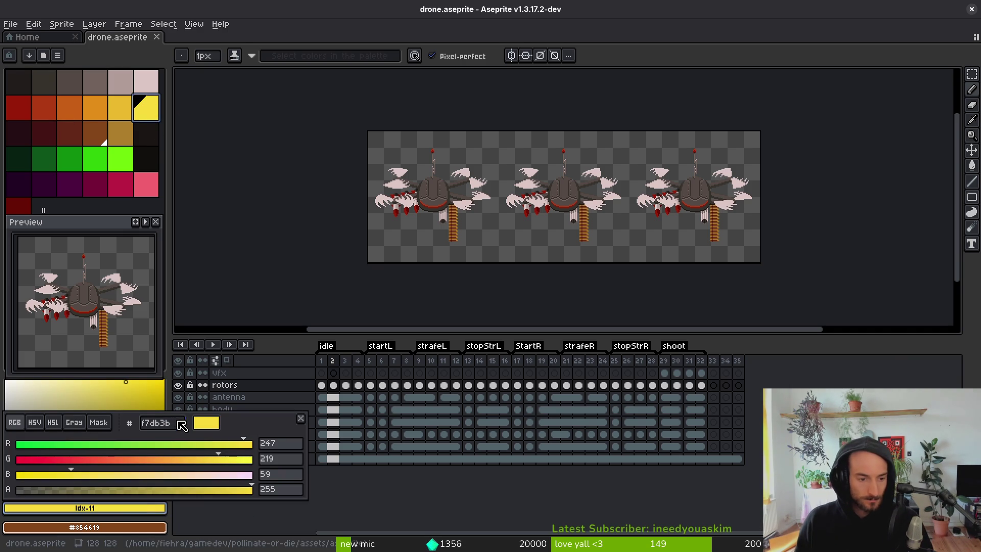
key("Escape")
key("alt+Tab")
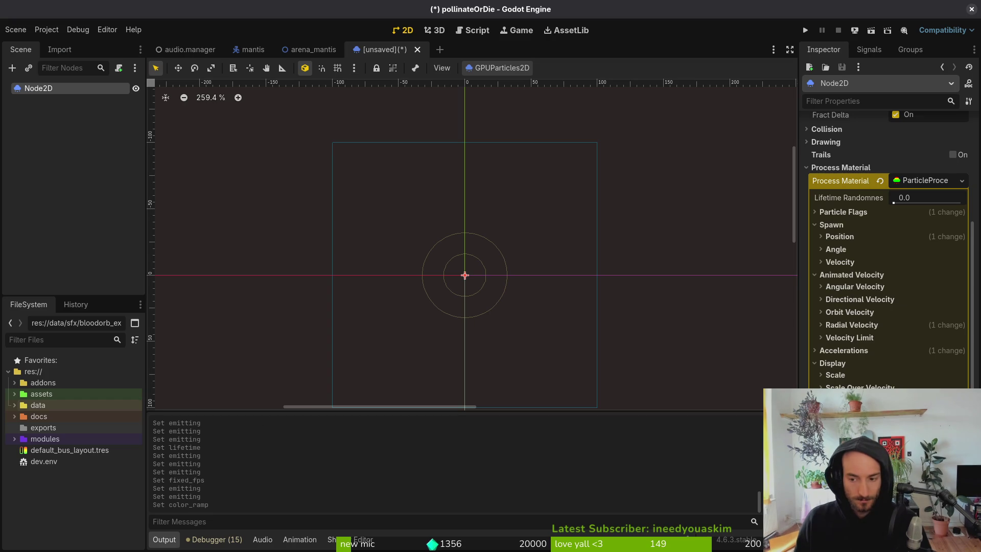
left_click(889, 396)
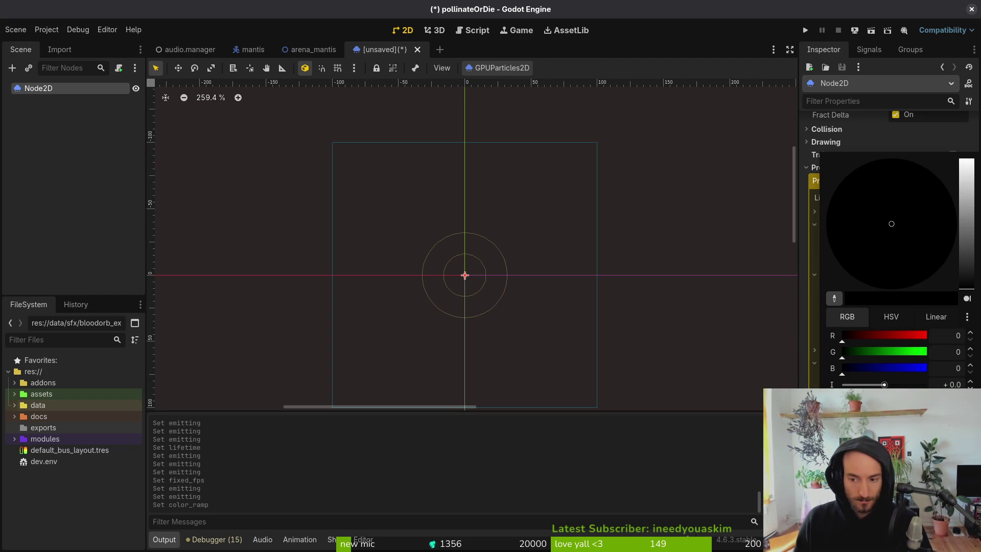
key("ctrl+v")
key("Return")
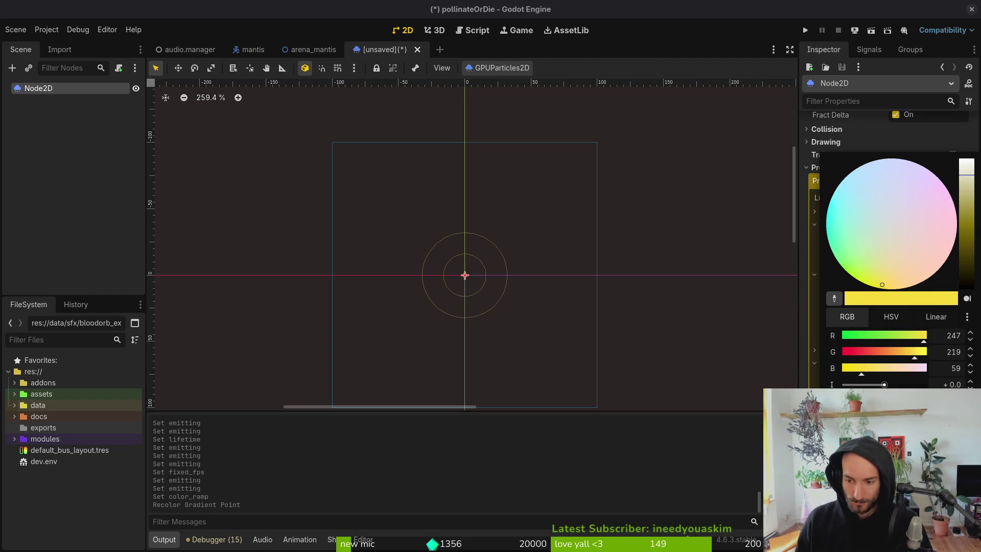
key("alt+Tab")
Step: Copy another palette colour's hex from Aseprite and apply it to the gradient point
left_click(67, 115)
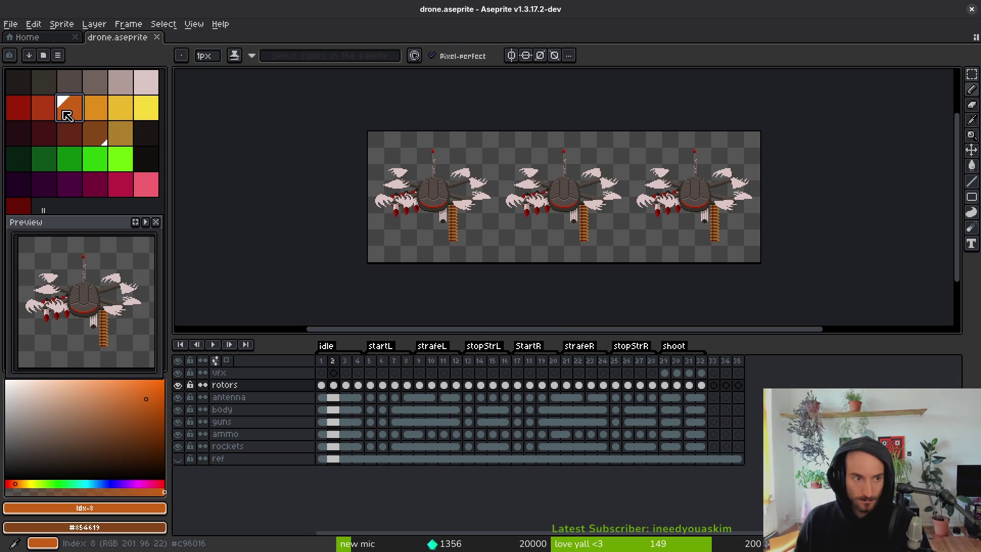
left_click(134, 508)
left_click(183, 423)
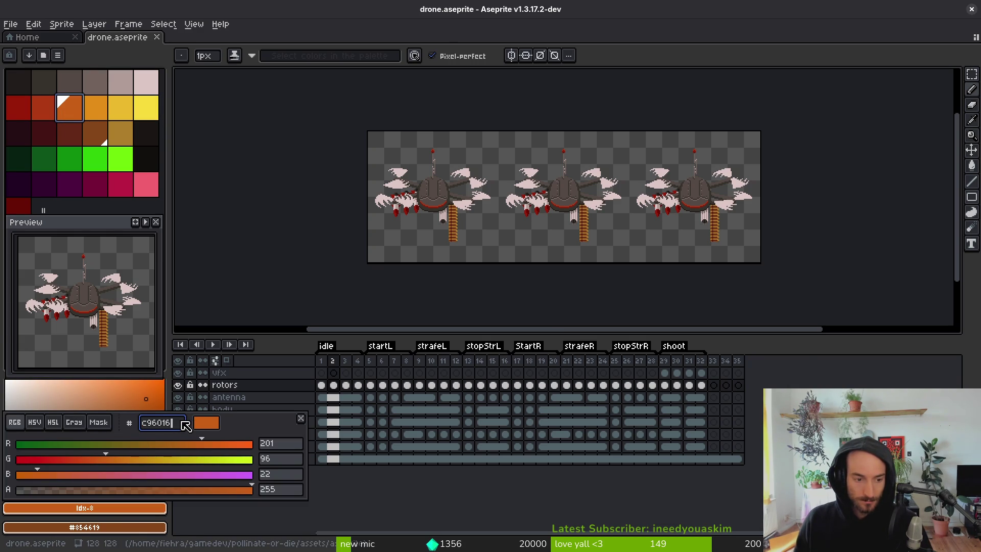
key("alt+Tab")
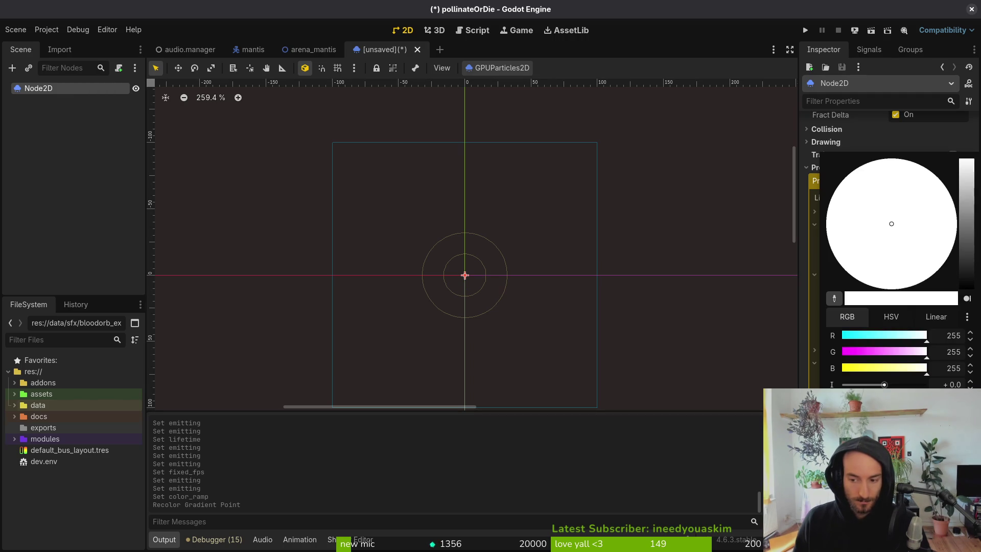
key("ctrl+v")
key("Return")
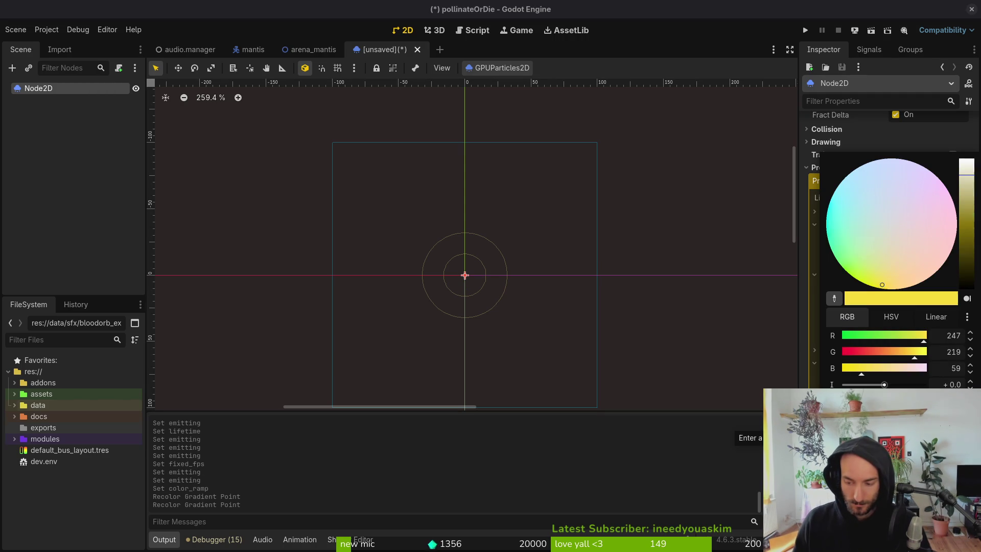
Step: Copy the orange hex code and apply it to the next gradient point
key("alt+Tab")
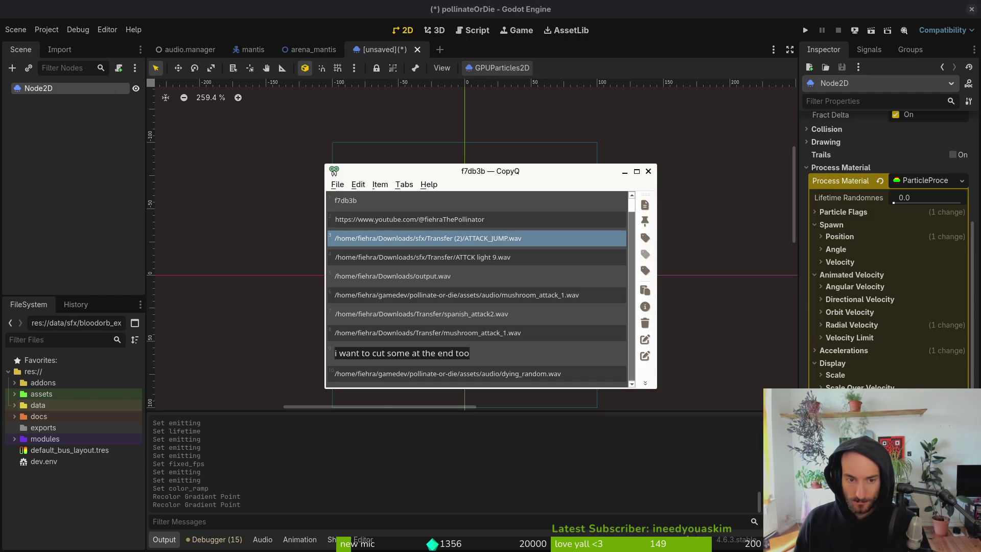
left_click(109, 513)
double_click(182, 422)
key("ctrl+c")
key("alt+Tab")
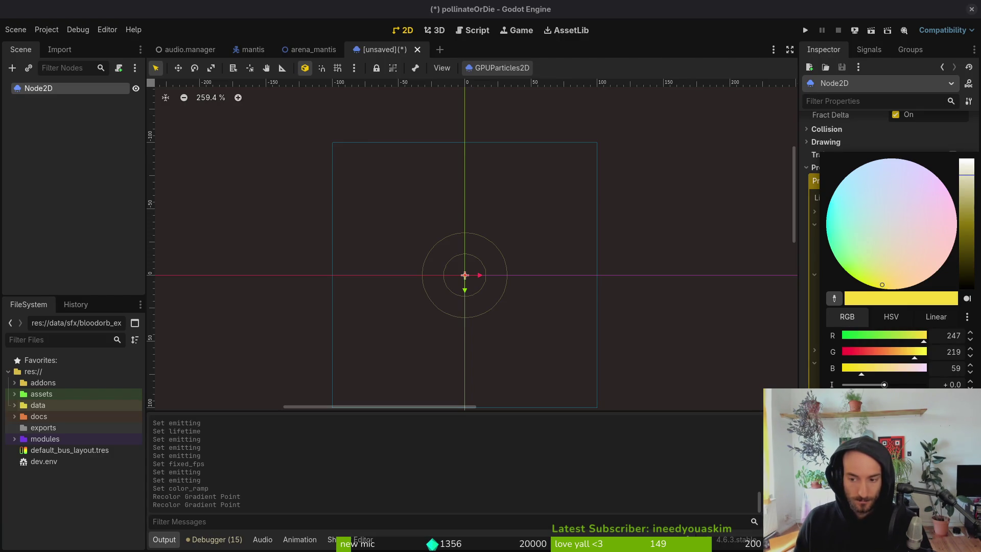
key("ctrl+v")
key("Return")
key("Escape")
key("ctrl+s")
key("Escape")
Step: Select the dark red-orange palette colour in Aseprite and its hex code
key("alt+Tab")
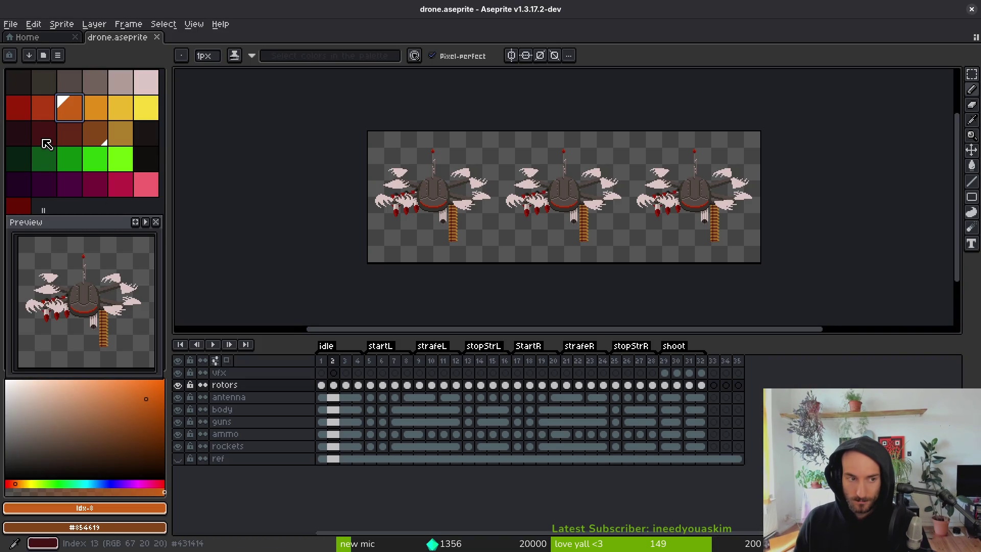
left_click(23, 110)
left_click(41, 106)
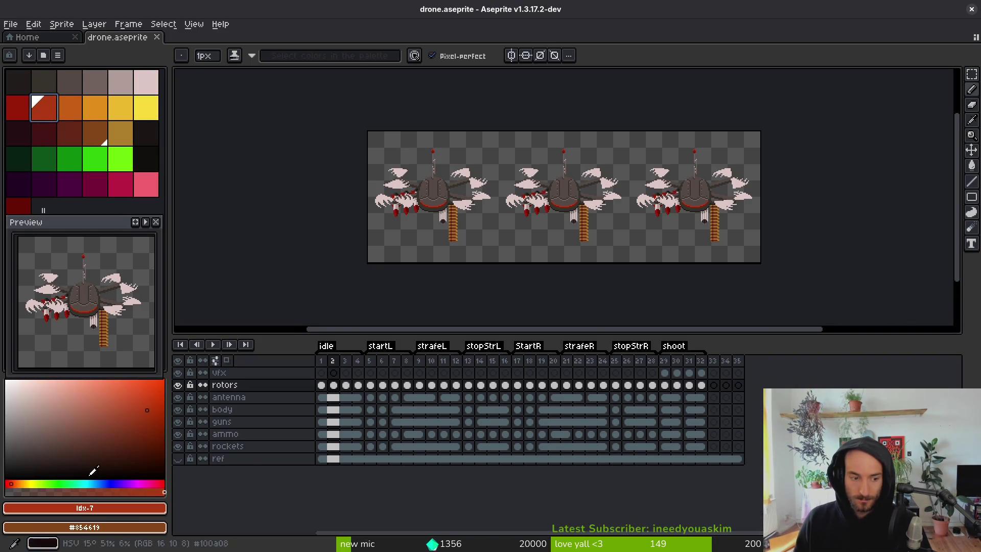
left_click(120, 516)
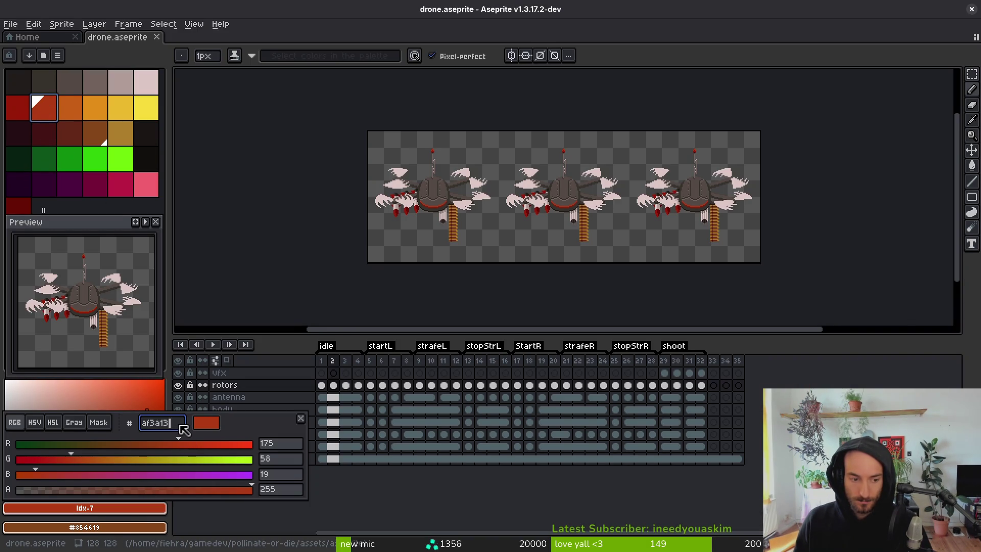
left_click(185, 431)
key("alt+Tab")
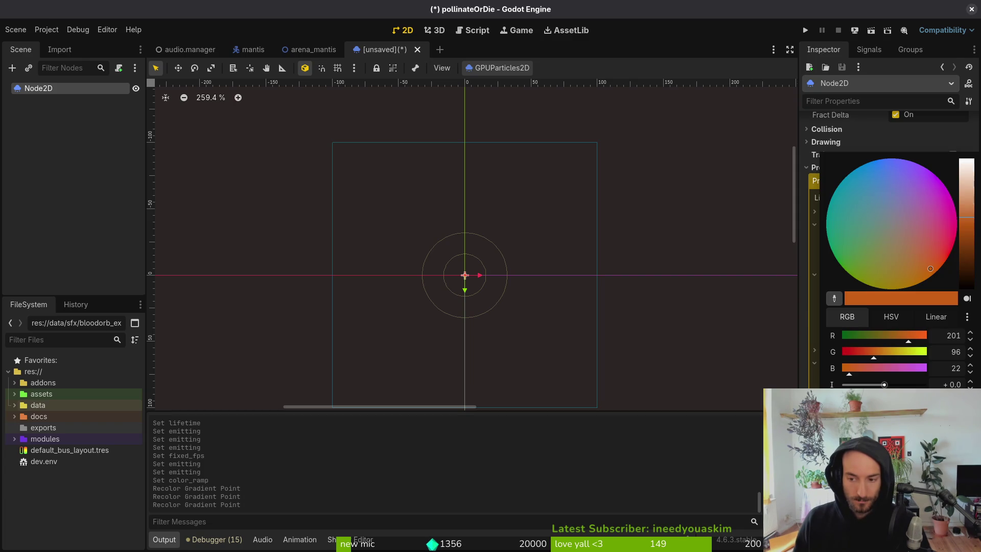
key("alt+Tab")
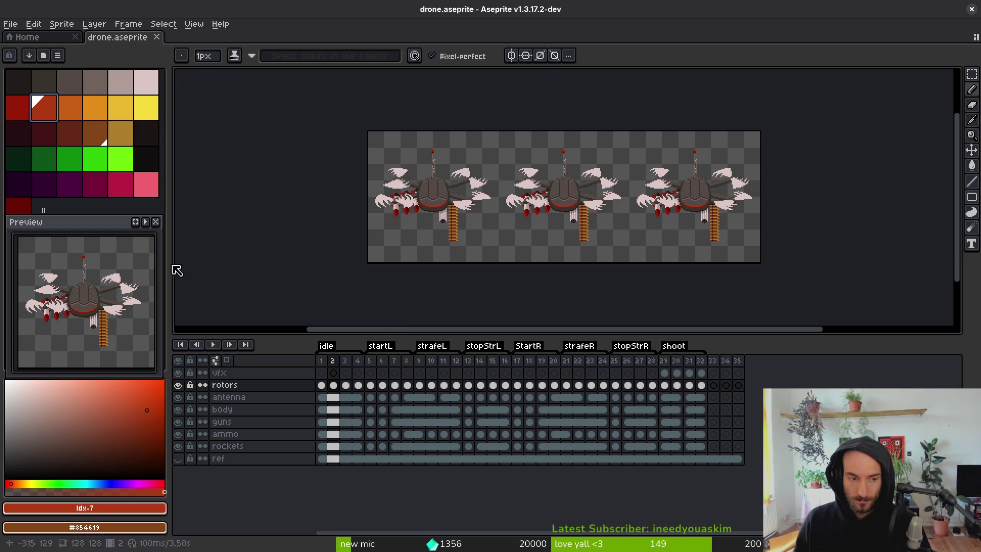
Step: Set the last gradient point to dark red-orange (175, 58, 19)
left_click(84, 508)
left_click(178, 425)
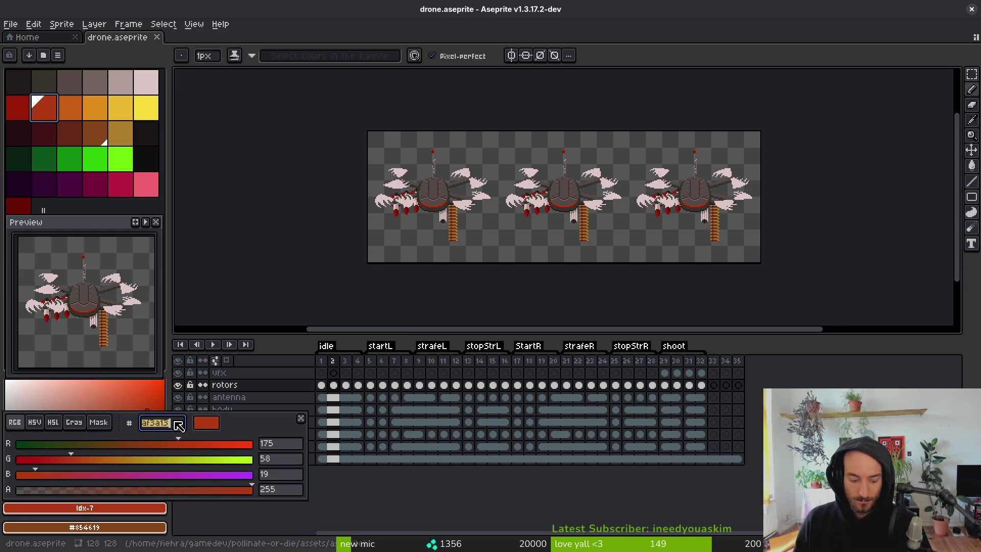
left_click(407, 463)
key("alt+Tab")
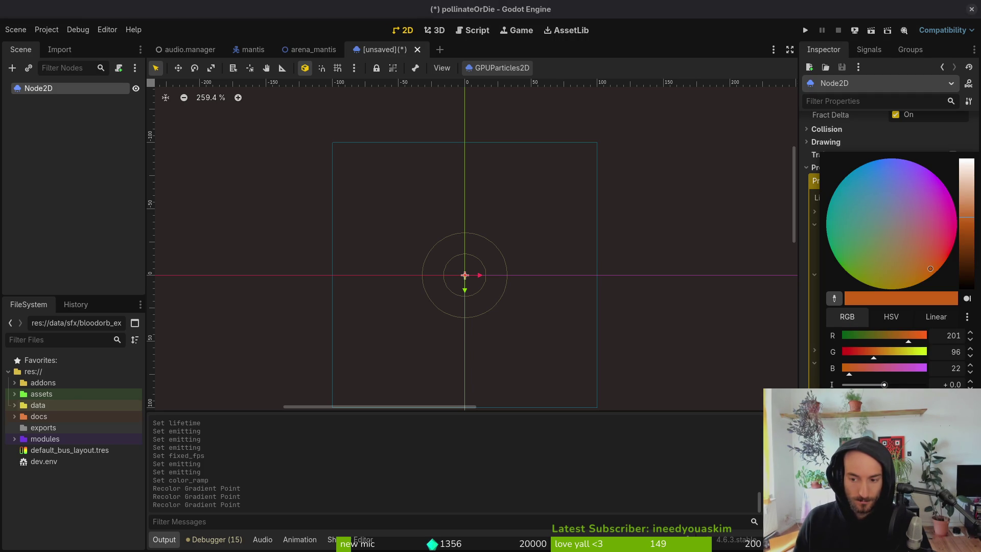
key("Escape")
left_click(940, 260)
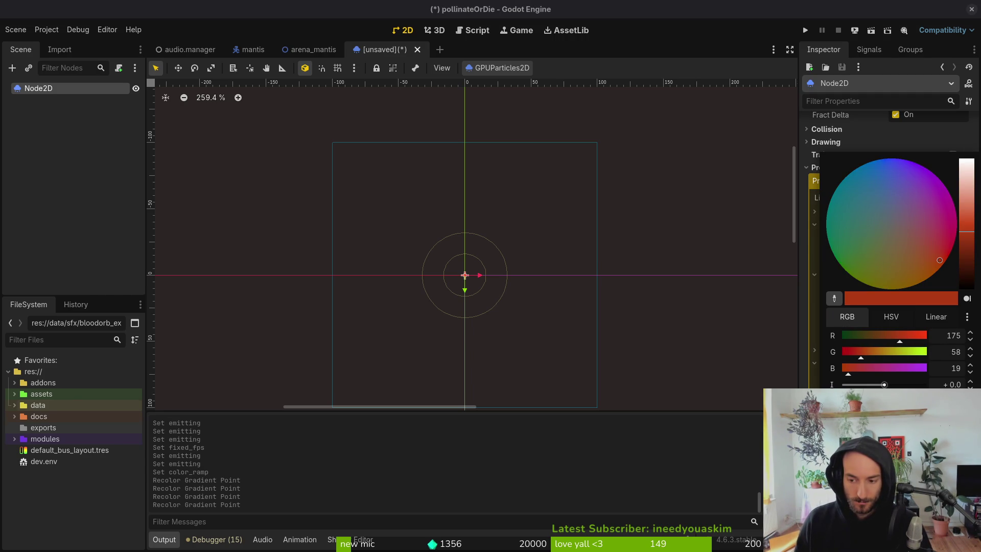
left_click(523, 331)
scroll(844, 153, "up", 6)
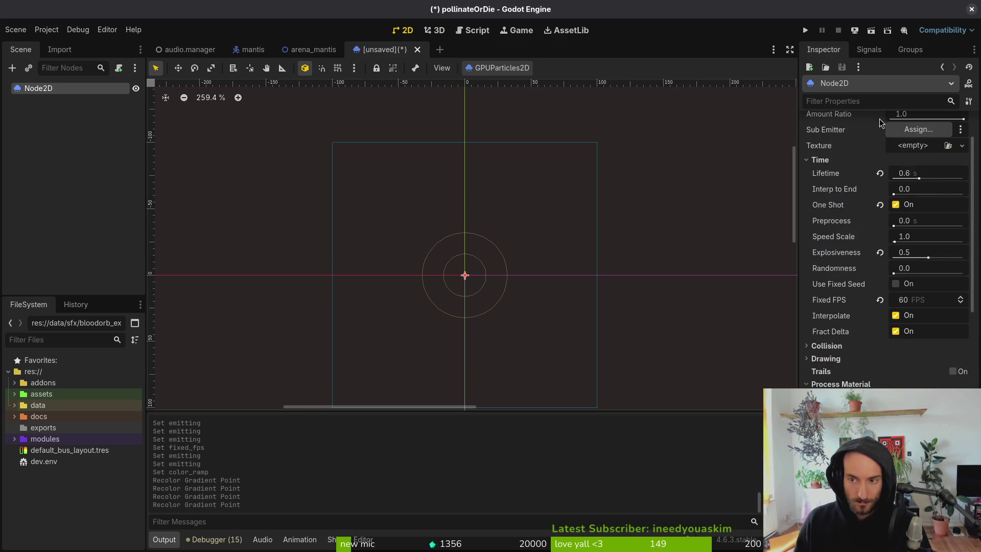
Step: Preview the burst, then expand the Process Material's Display > Scale settings
left_click(894, 139)
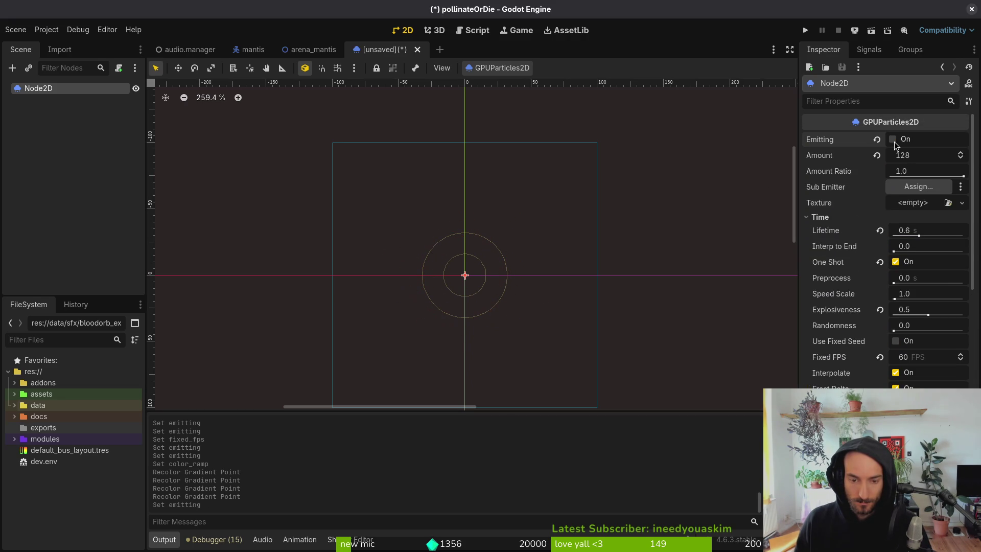
left_click(894, 139)
left_click(893, 139)
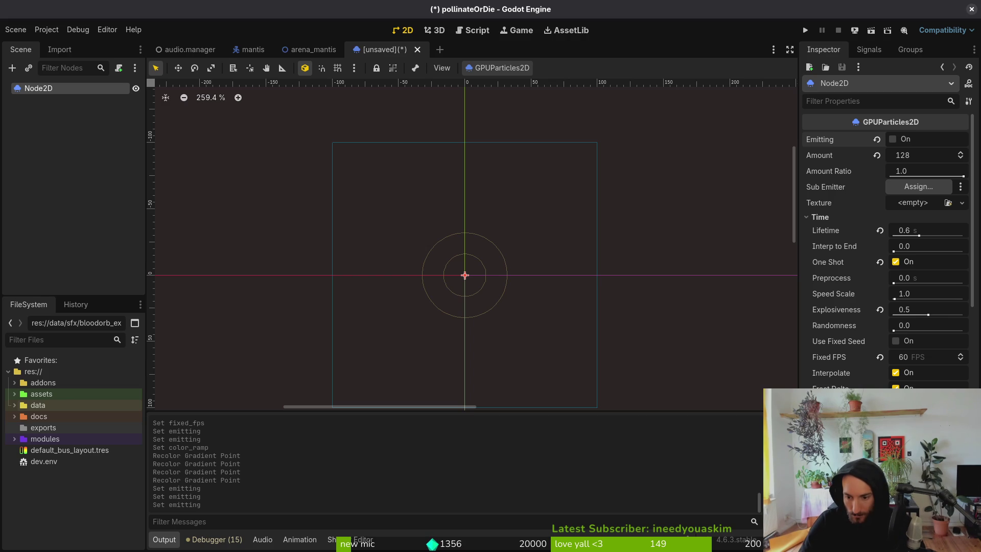
scroll(869, 281, "down", 5)
left_click(855, 321)
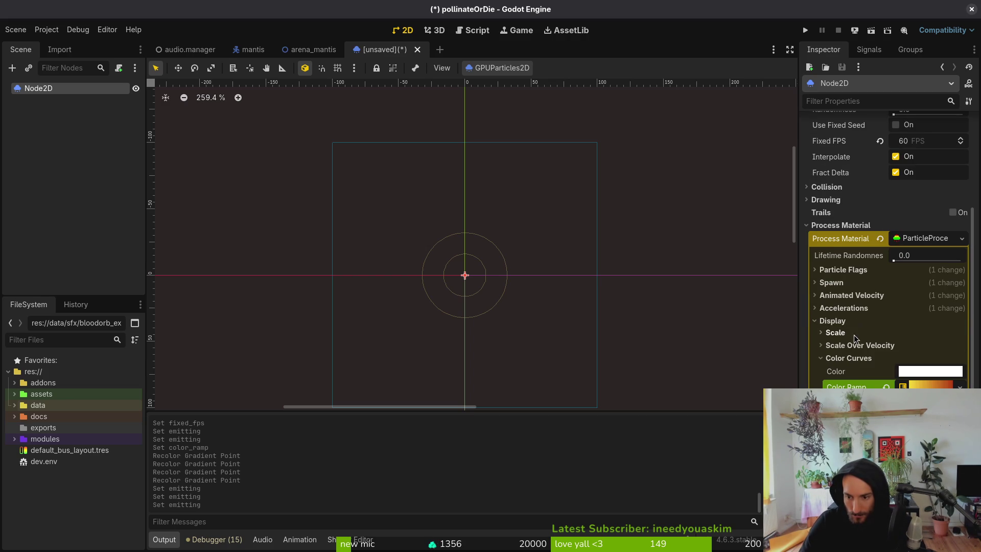
scroll(889, 256, "down", 2)
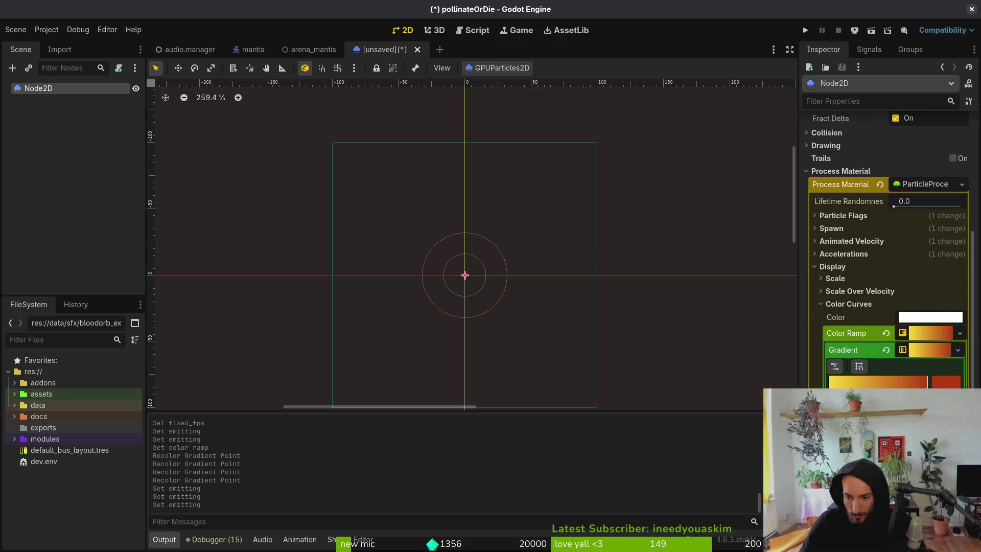
left_click(850, 304)
left_click(844, 279)
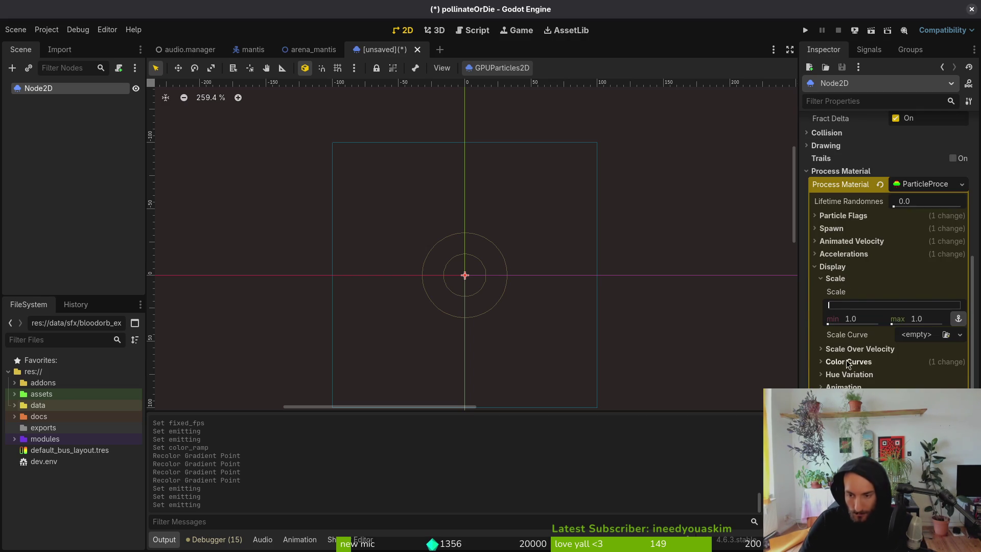
Step: Assign a new CurveTexture as Scale Curve and reshape its curve
left_click(912, 339)
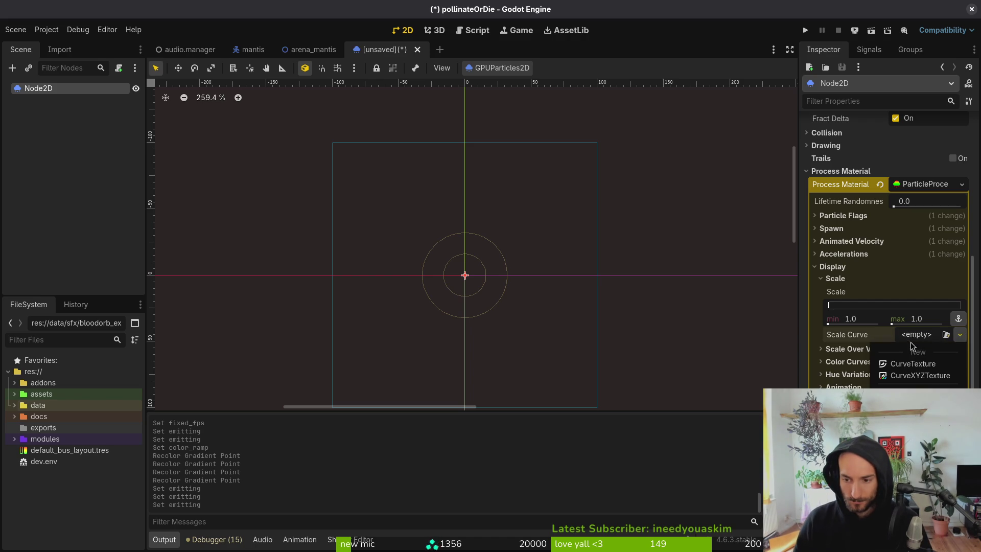
left_click(913, 363)
left_click(913, 387)
mouse_move(869, 449)
left_mouse_down()
mouse_move(869, 435)
mouse_move(900, 430)
mouse_move(844, 434)
left_mouse_up()
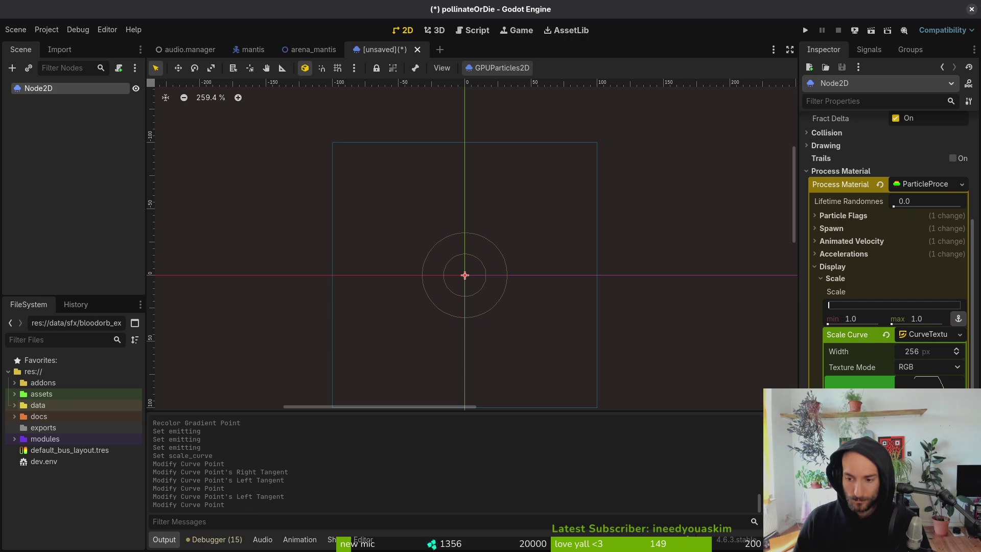
scroll(878, 232, "up", 15)
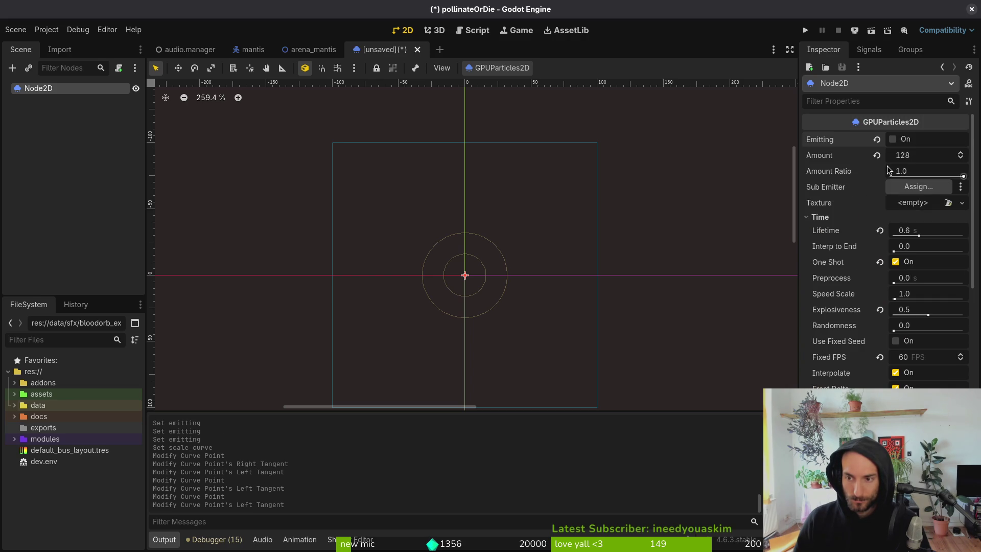
Step: Preview the particle burst with the new scale curve
left_click(894, 139)
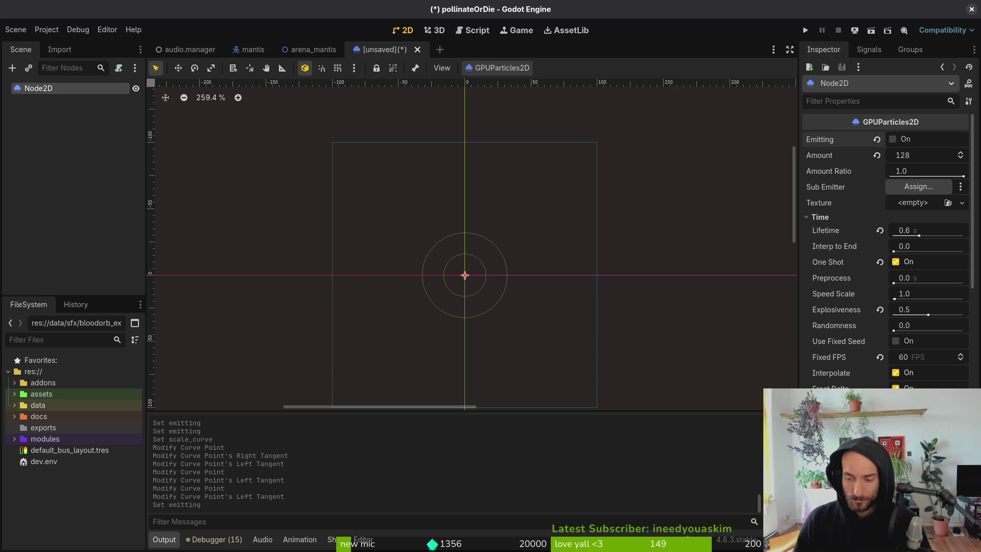
scroll(887, 250, "down", 10)
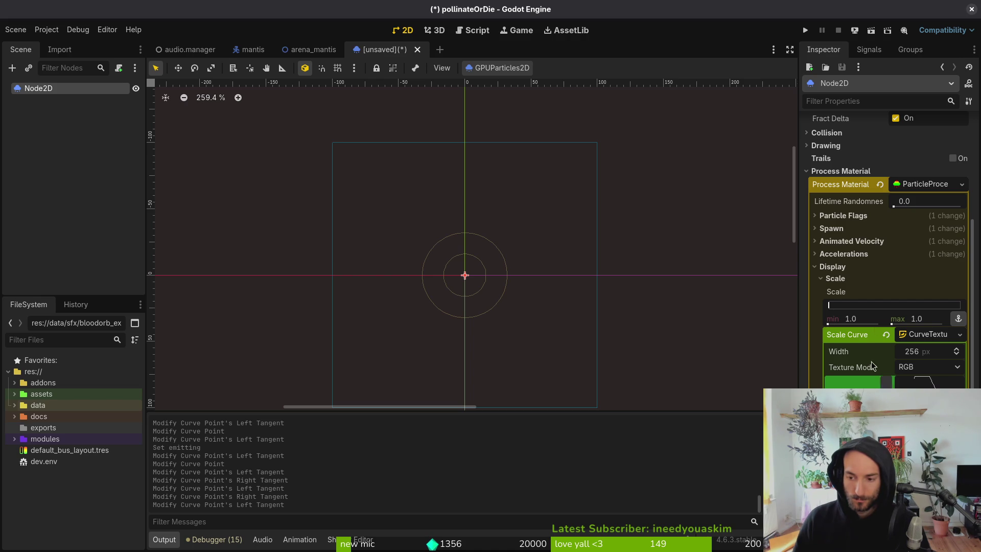
scroll(894, 143, "up", 10)
left_click(893, 140)
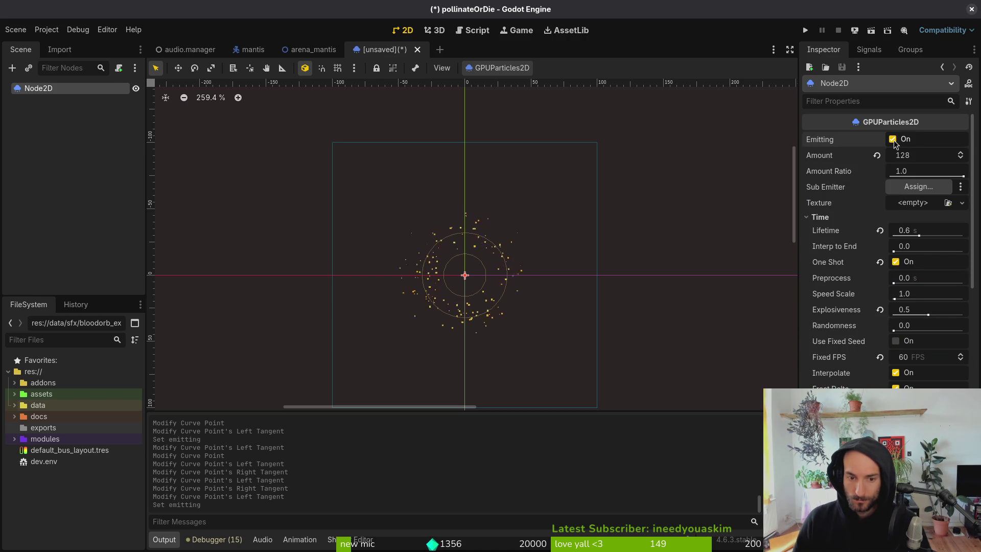
left_click(893, 140)
left_click(894, 140)
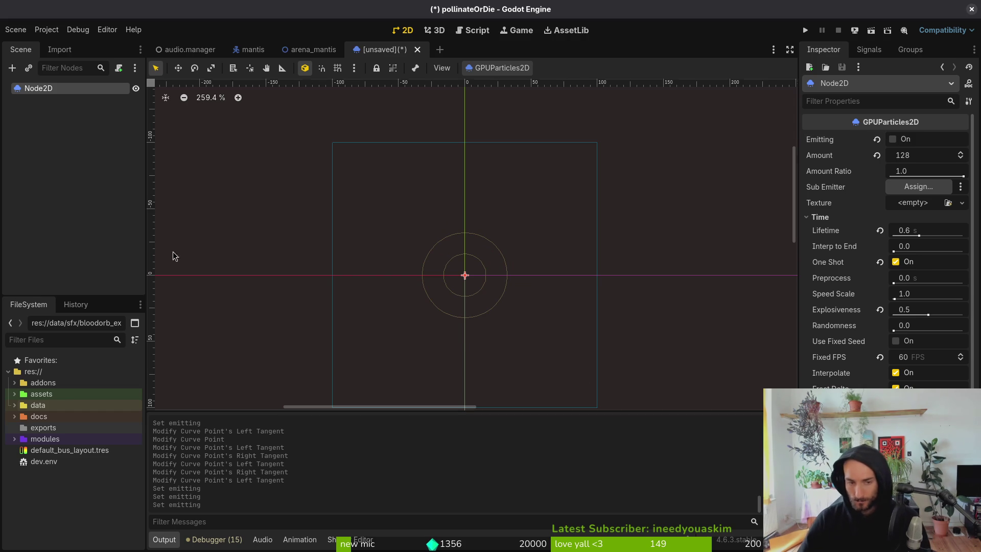
Step: Rename the root node to dashChainVfx
left_click(97, 195)
left_click(56, 91)
left_click(56, 95)
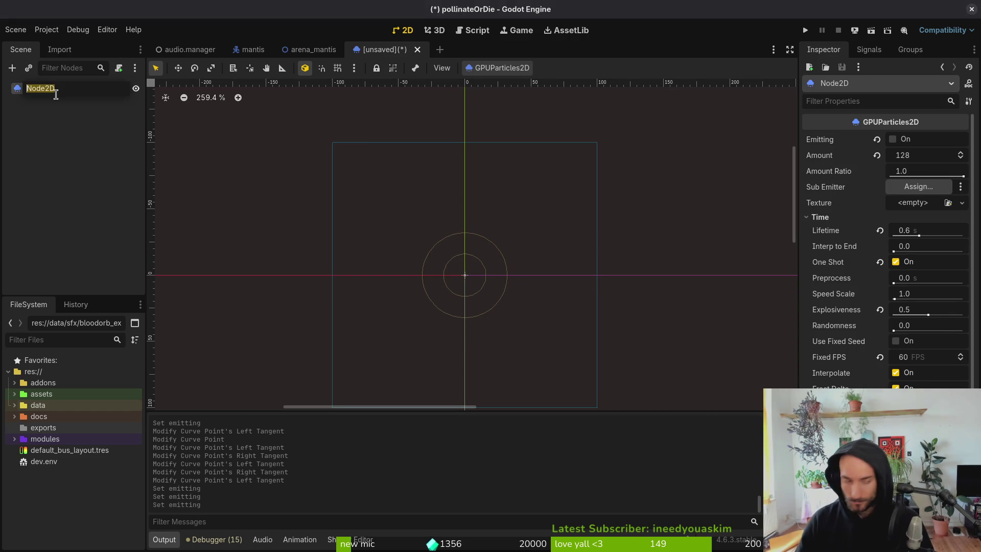
type("dashChainVfx")
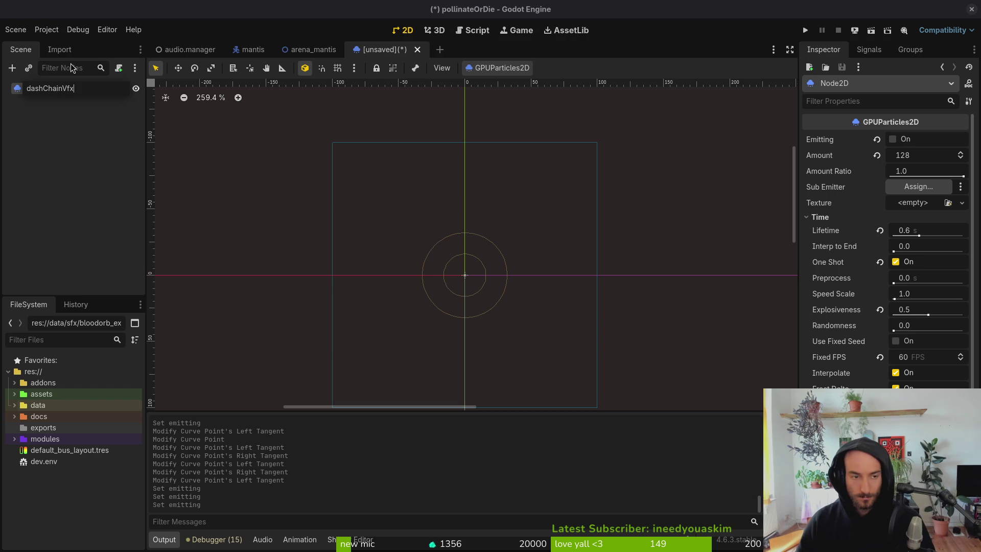
key("Return")
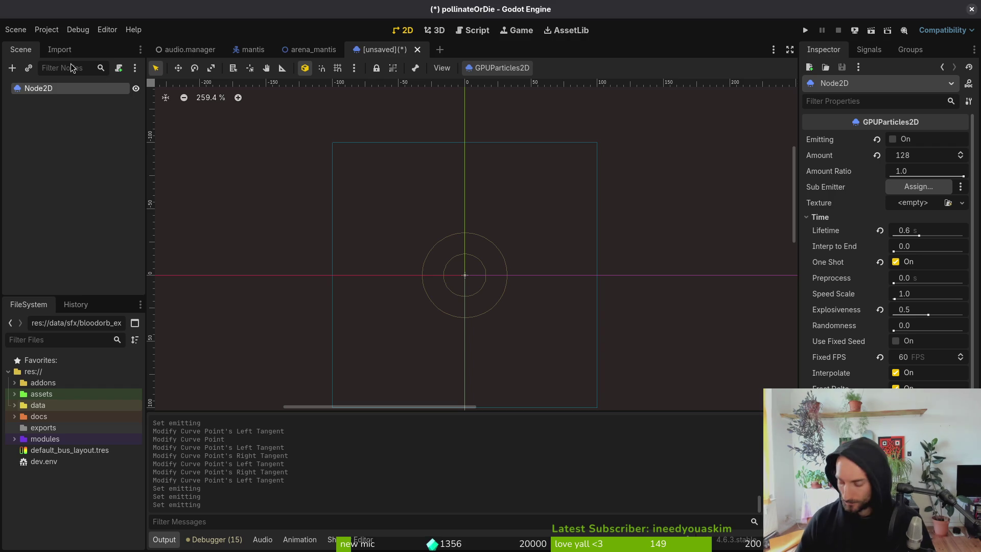
type("dashChainVfx")
Step: Cancel the Save Scene As dialog and select the dashChainVfx node
left_click(43, 188)
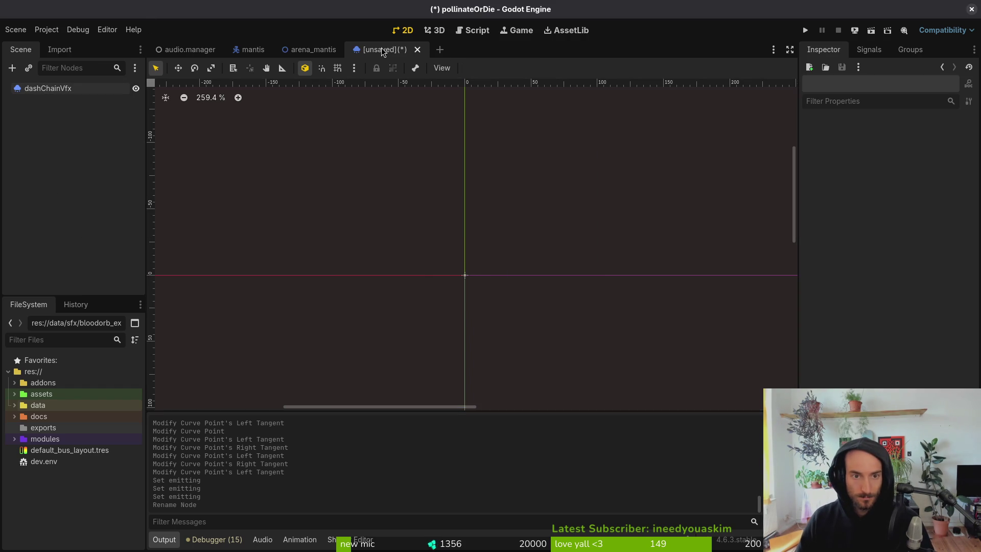
key("ctrl+s")
double_click(593, 161)
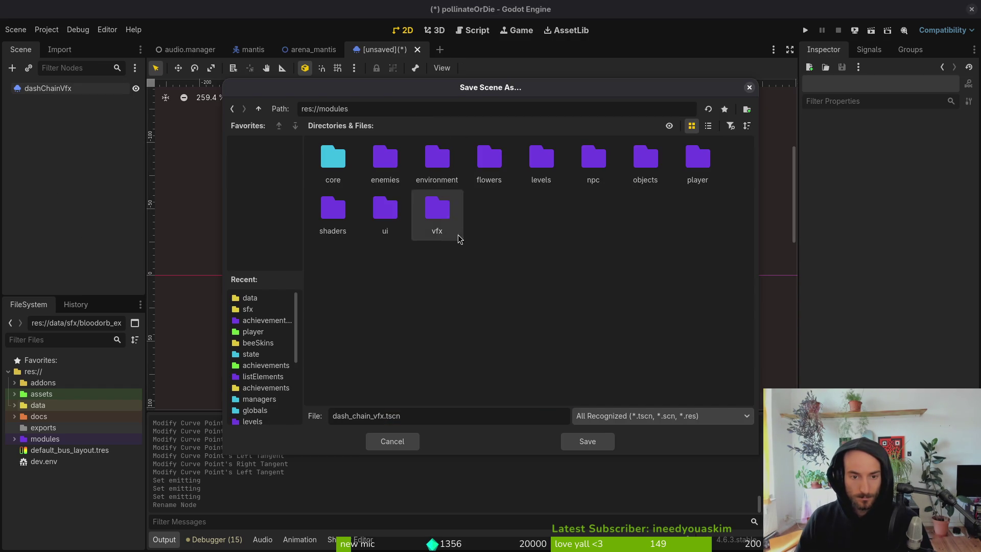
key("Escape")
left_click(49, 88)
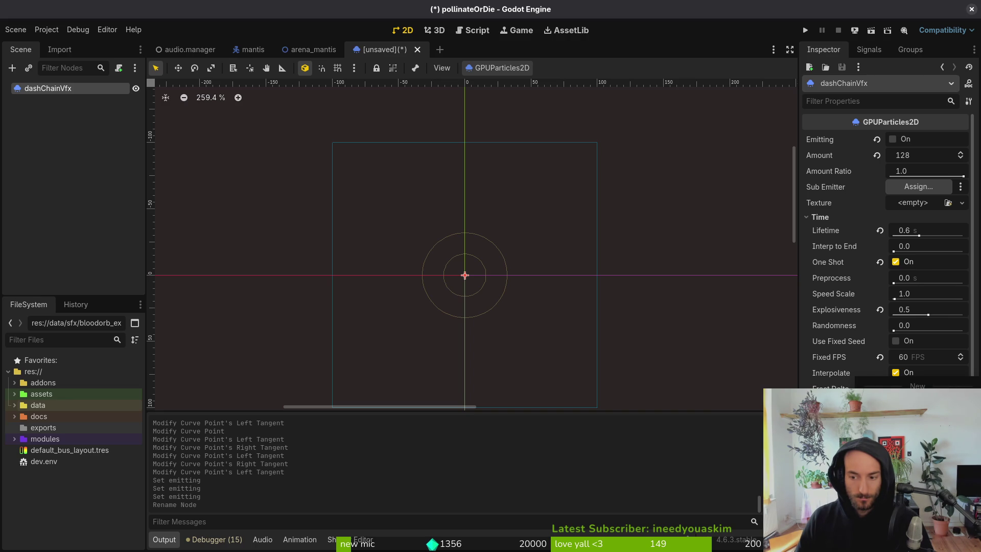
Step: Start saving the particle process material to file and browse to res://data/vfx
left_click(915, 434)
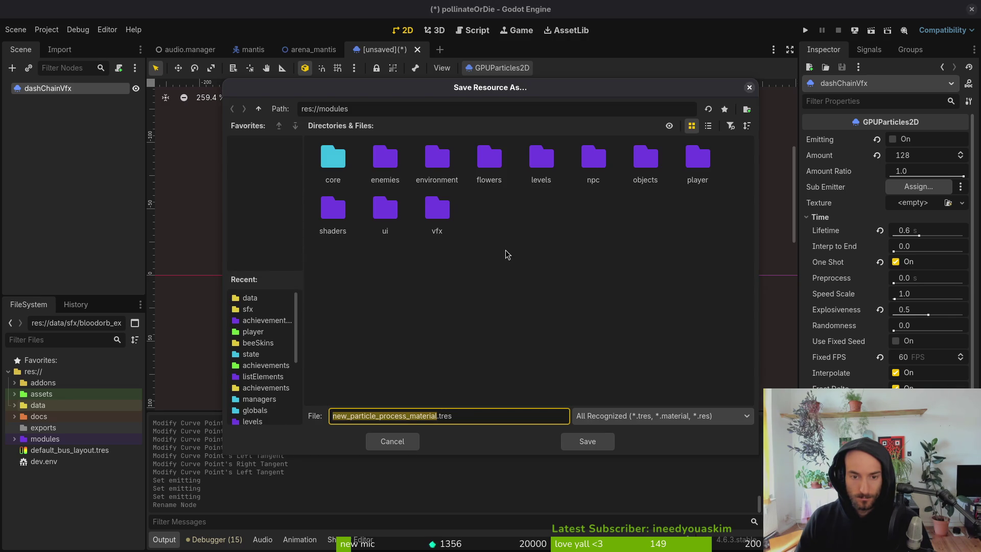
double_click(439, 215)
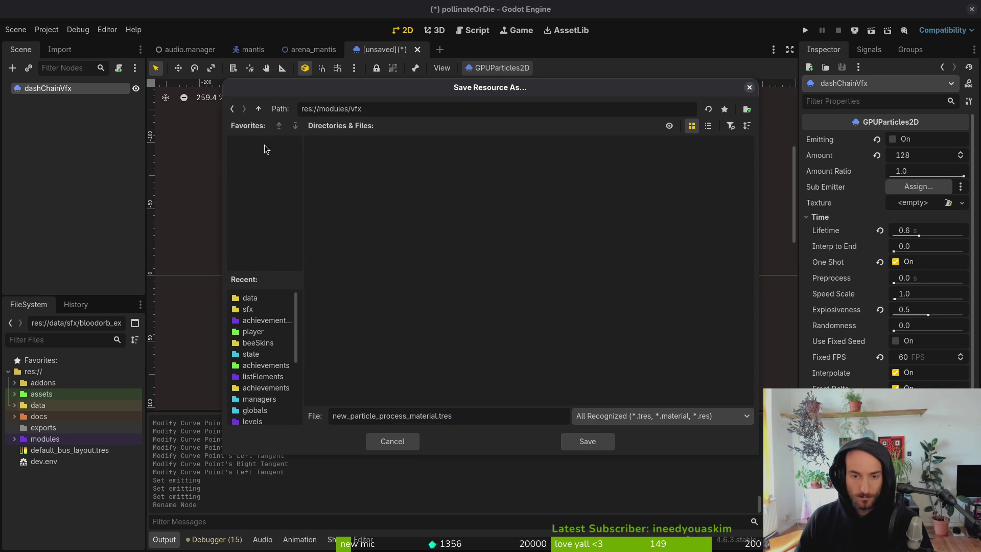
left_click(259, 108)
double_click(338, 167)
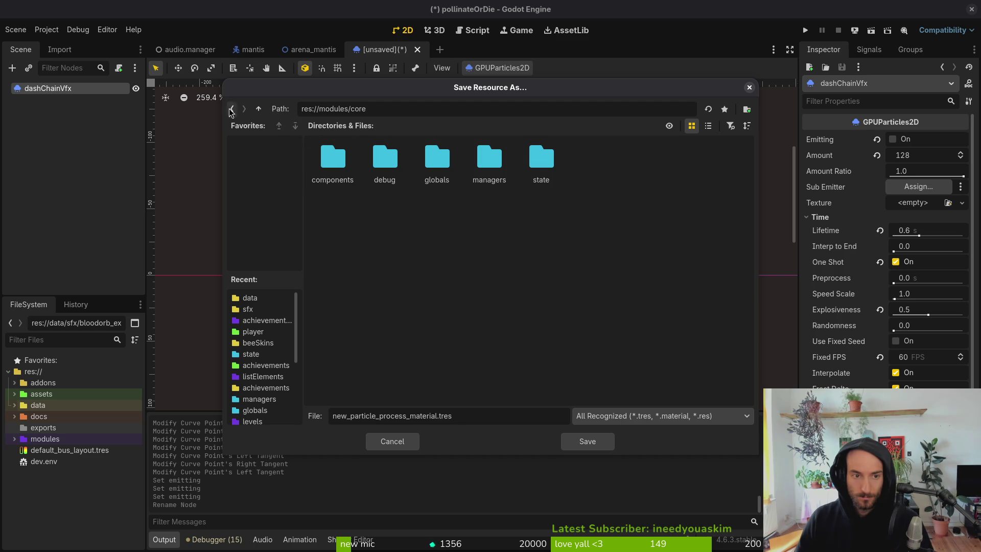
left_click(256, 110)
left_click(257, 109)
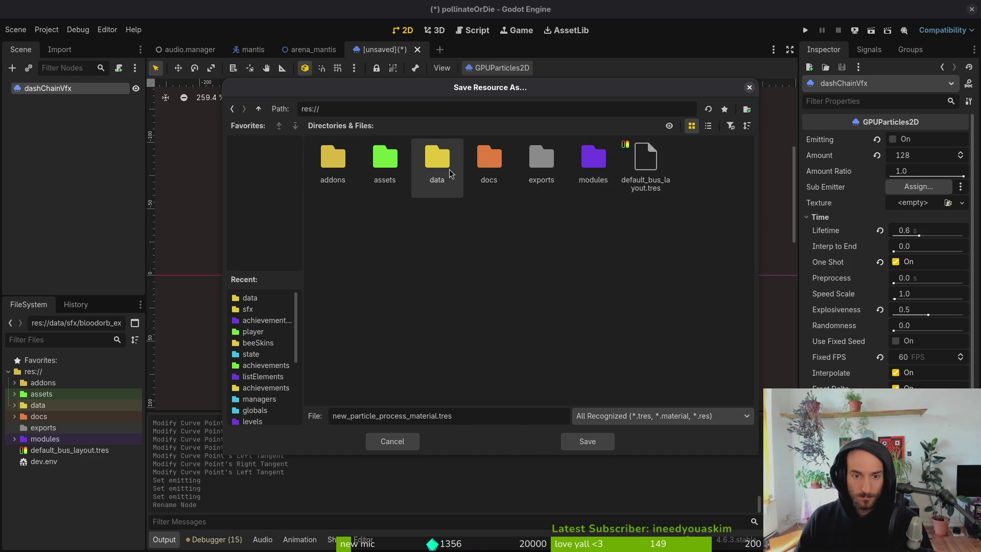
double_click(449, 168)
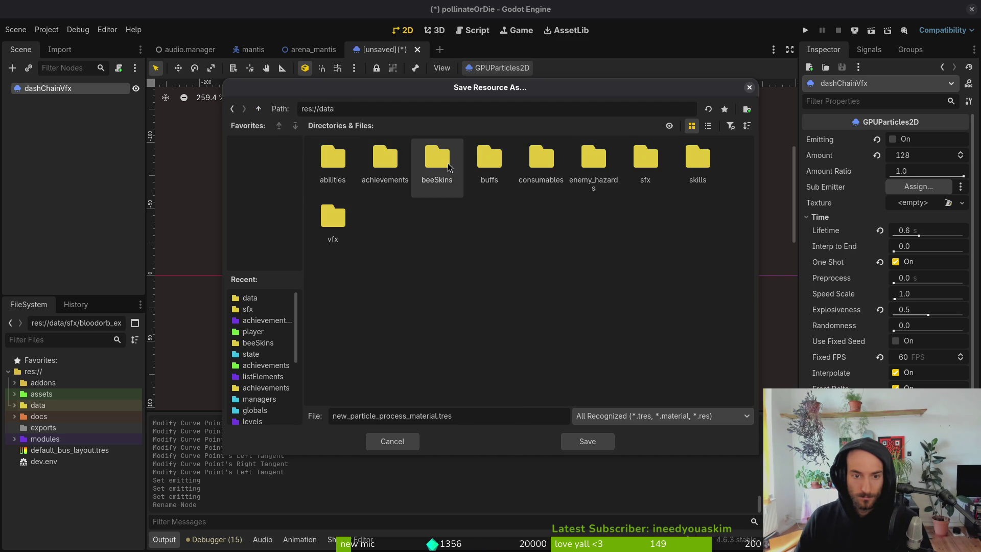
left_click(258, 108)
double_click(594, 166)
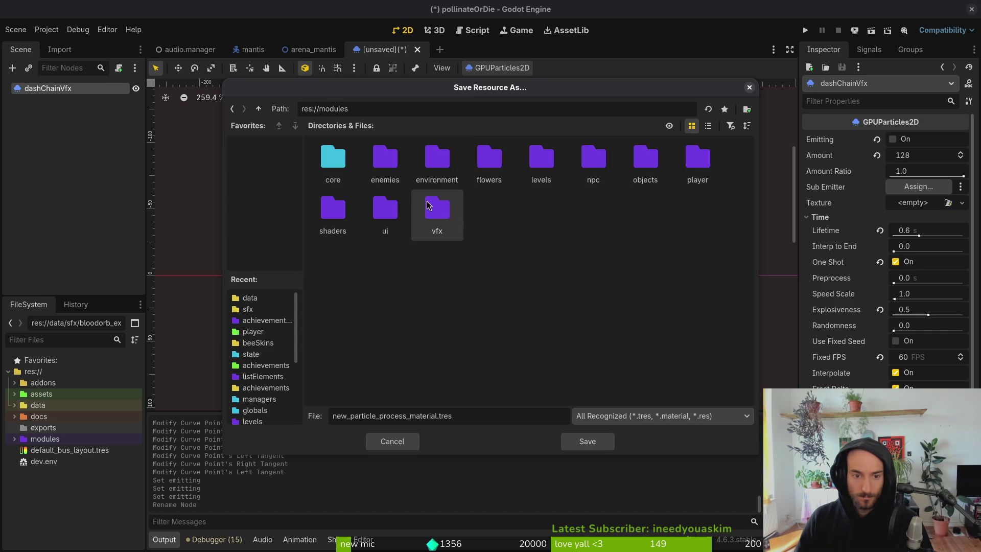
double_click(439, 213)
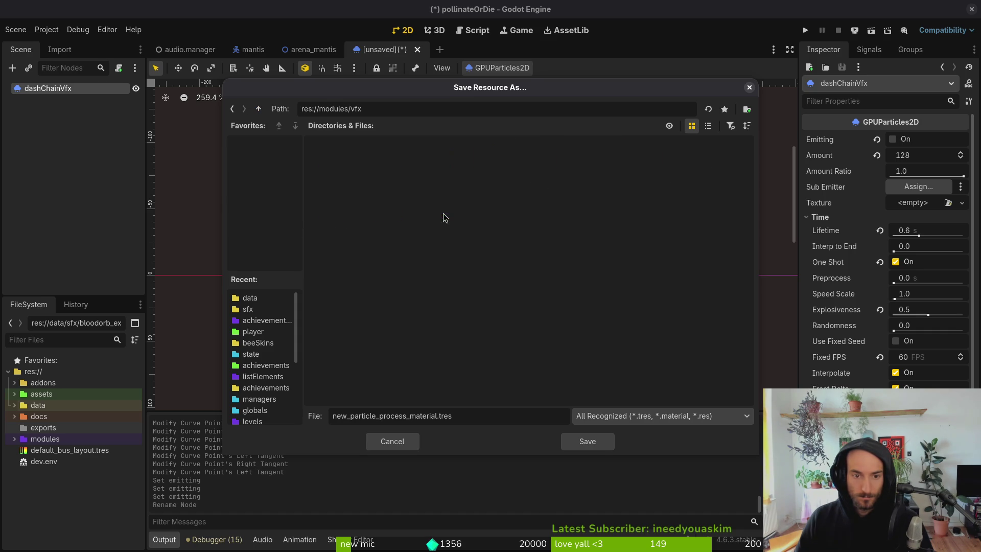
left_click(253, 112)
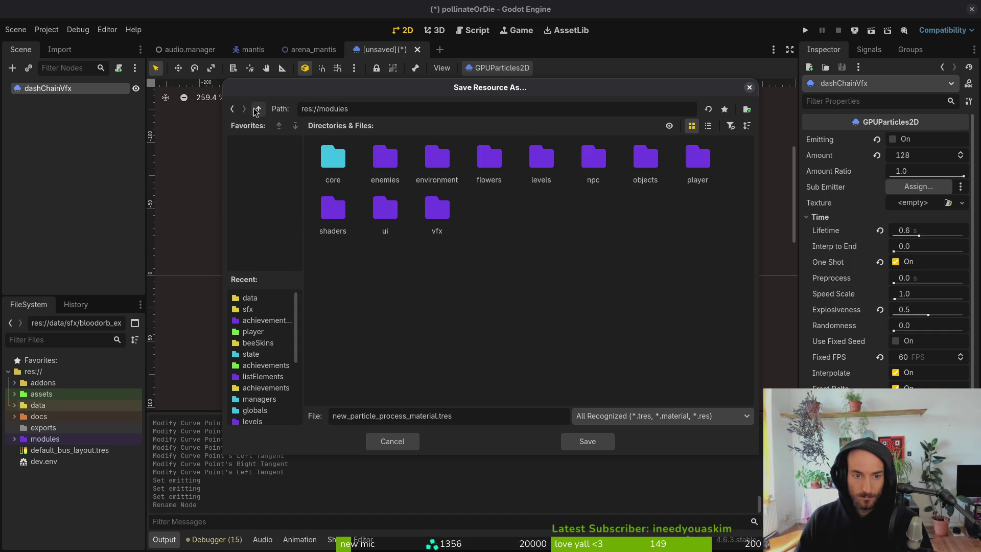
double_click(315, 156)
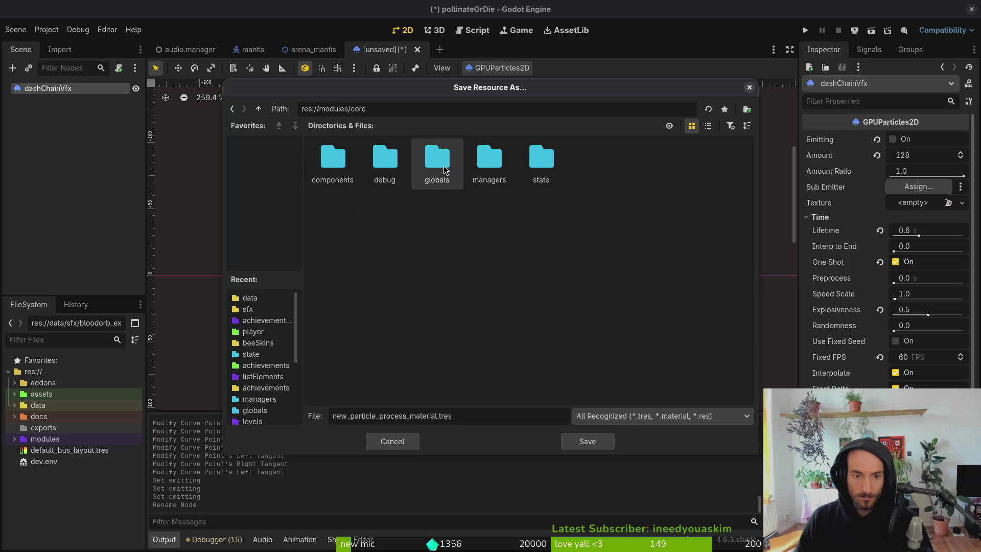
double_click(332, 162)
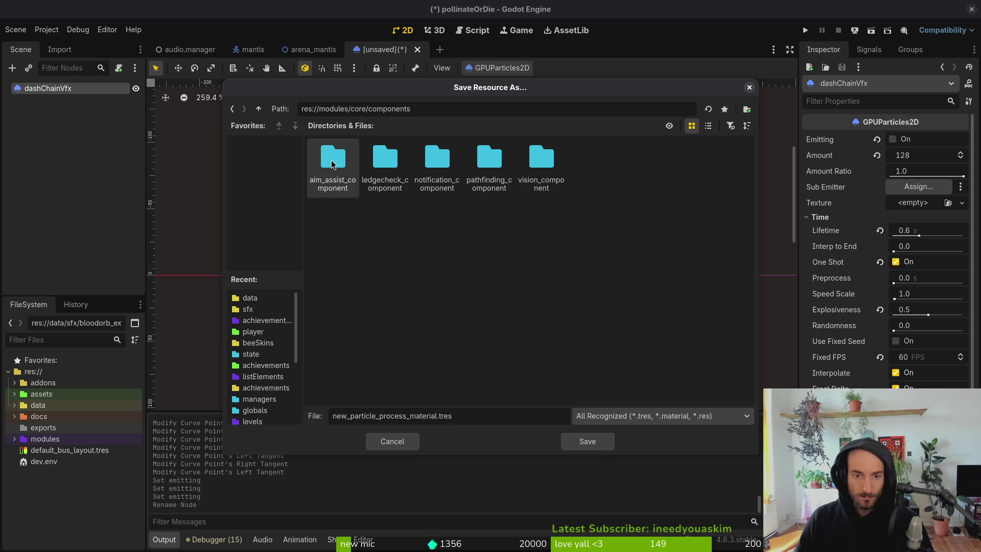
left_click(258, 109)
left_click(258, 109)
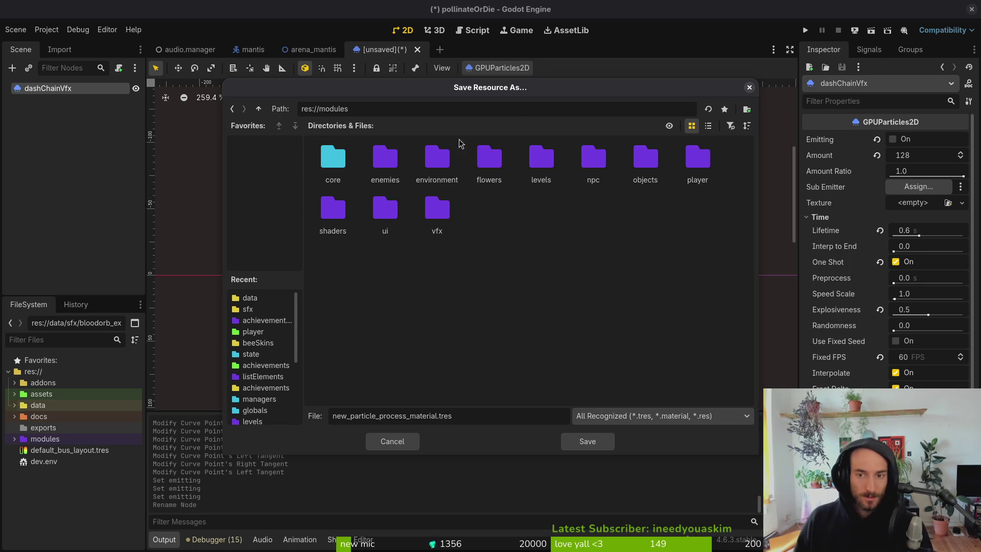
left_click(258, 109)
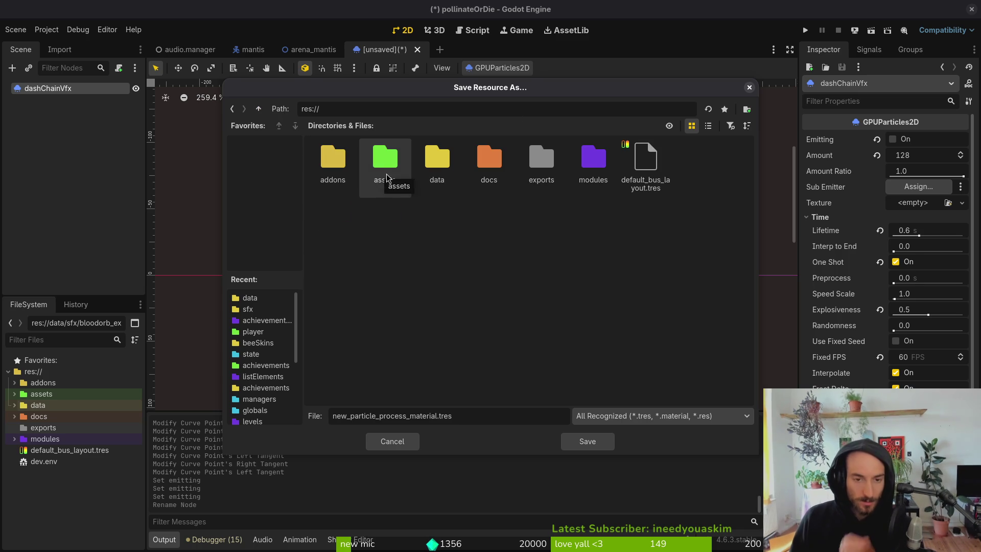
double_click(437, 163)
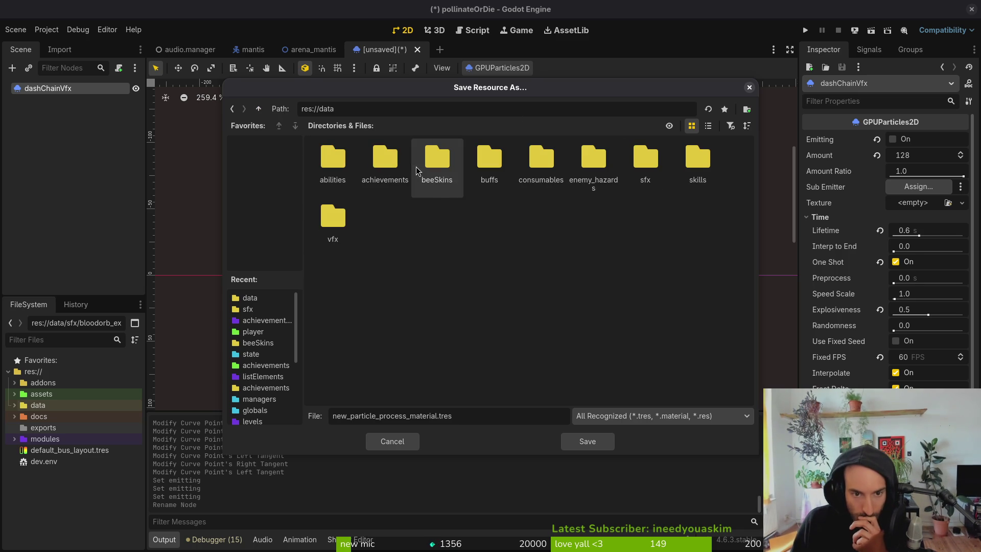
double_click(324, 220)
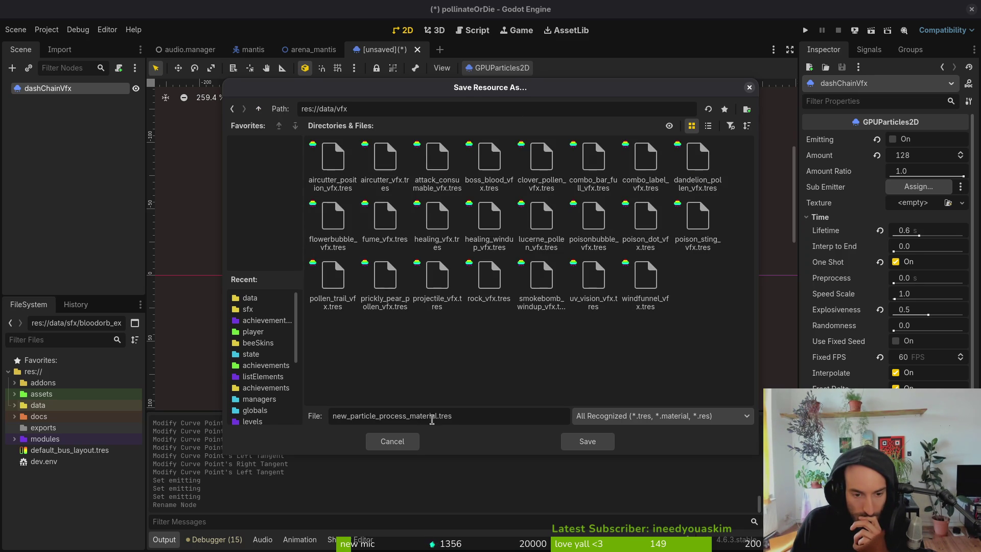
Step: Name the material dash_chain_vfx.tres and save it
left_click_drag(435, 416, 304, 401)
key("BackSpace")
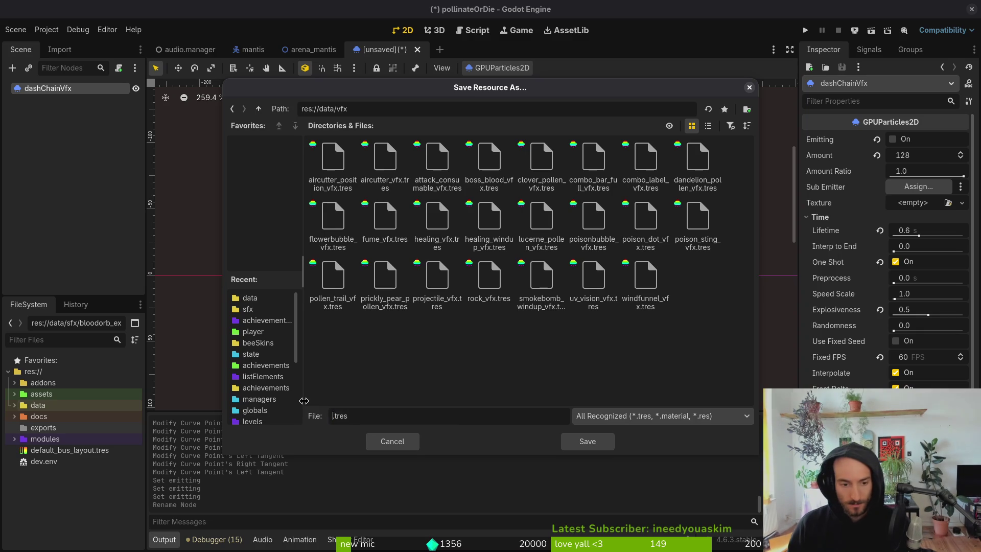
type("dash_")
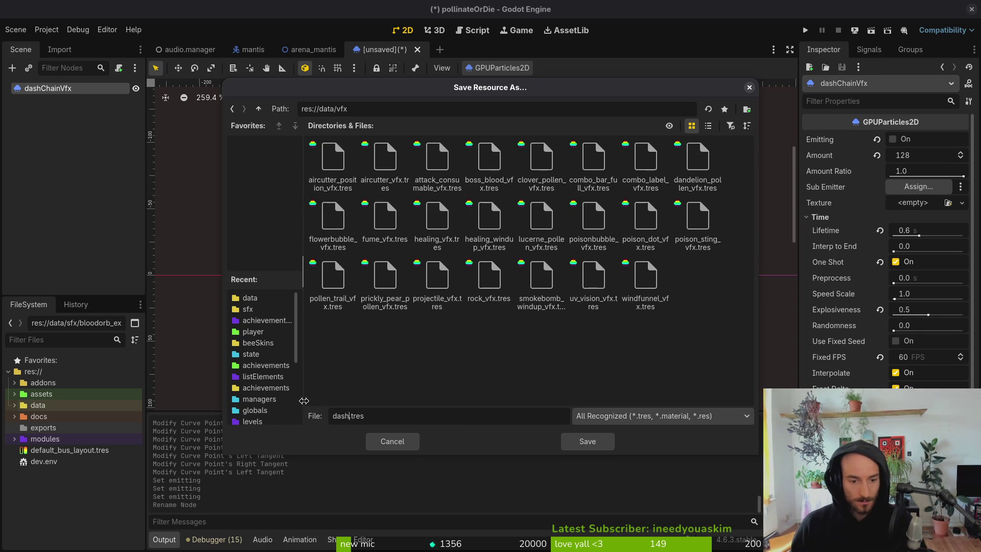
type("chain_vfx")
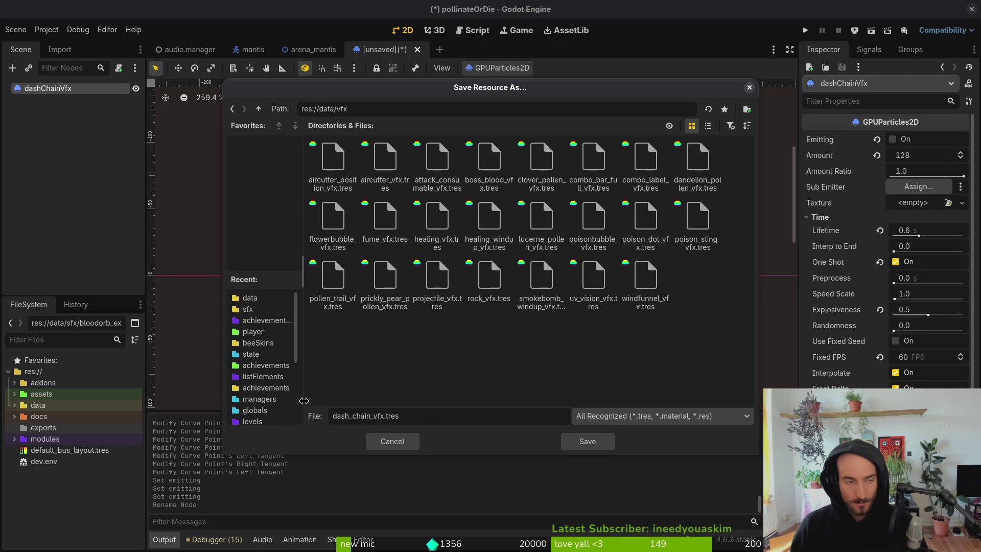
key("Return")
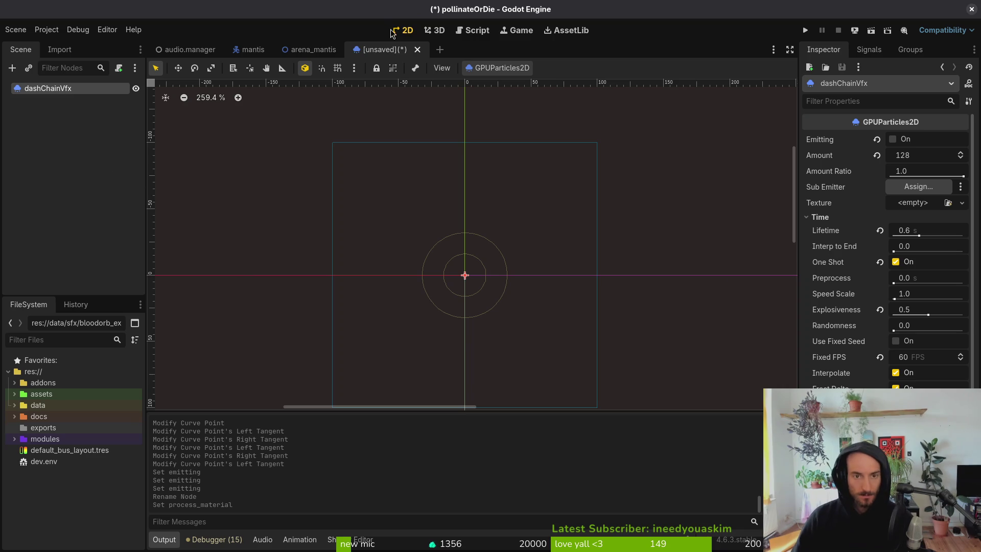
Step: Save the particle scene as dash_chain_vfx.tscn in res://modules/vfx
key("ctrl+s")
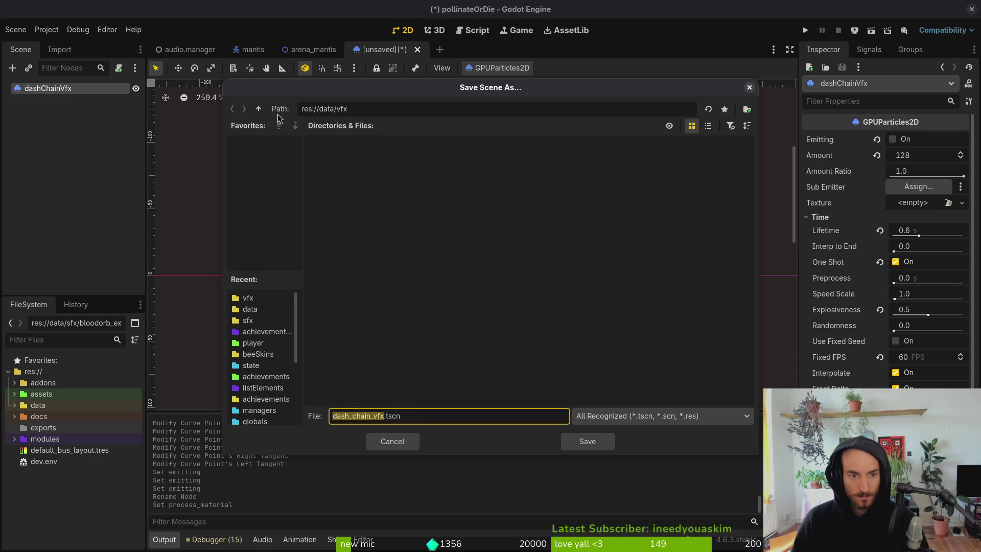
left_click(259, 108)
left_click(259, 109)
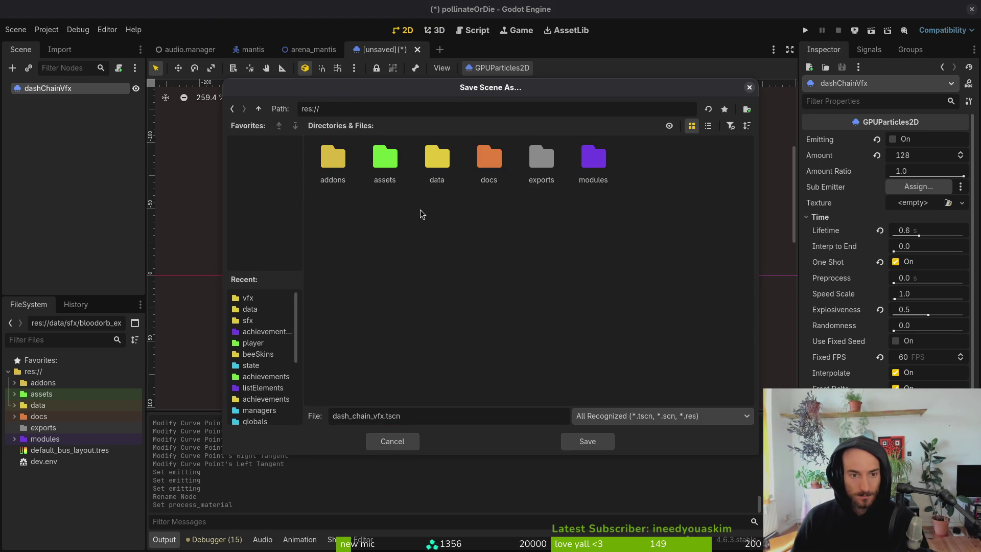
double_click(593, 161)
double_click(450, 225)
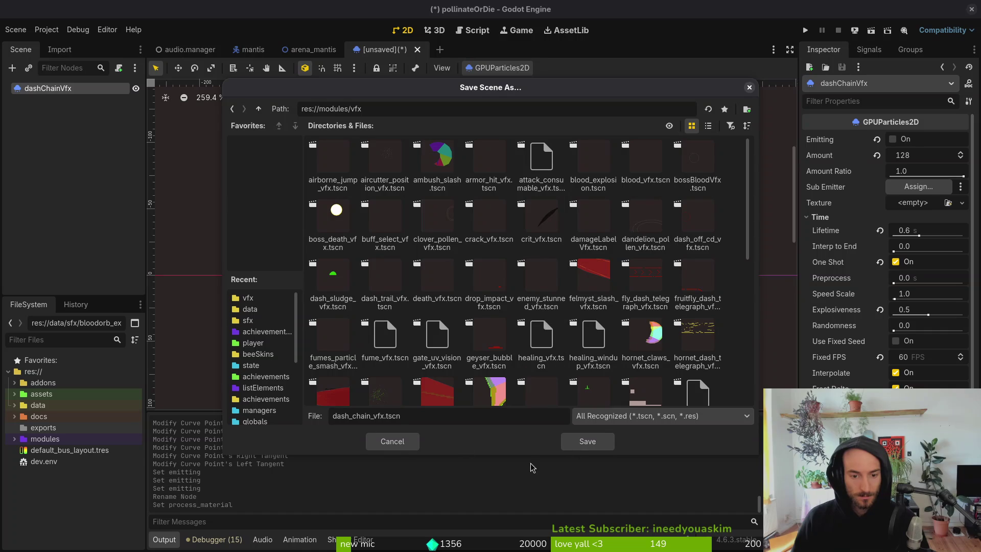
left_click(599, 442)
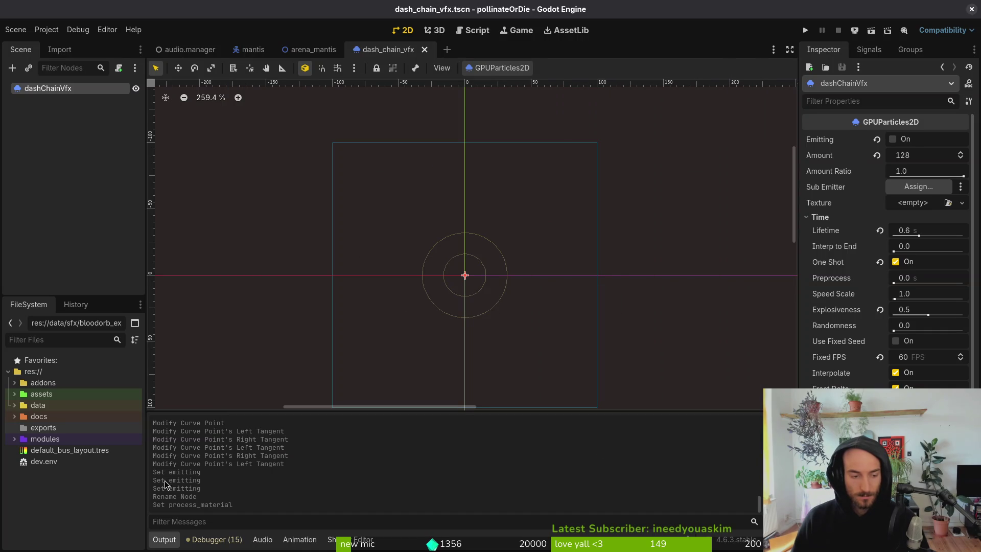
Step: Open vfx.manager.tscn, select the vfxManager root node and expand its Every Effect list
key("ctrl+shift+o")
type("vfx.manager")
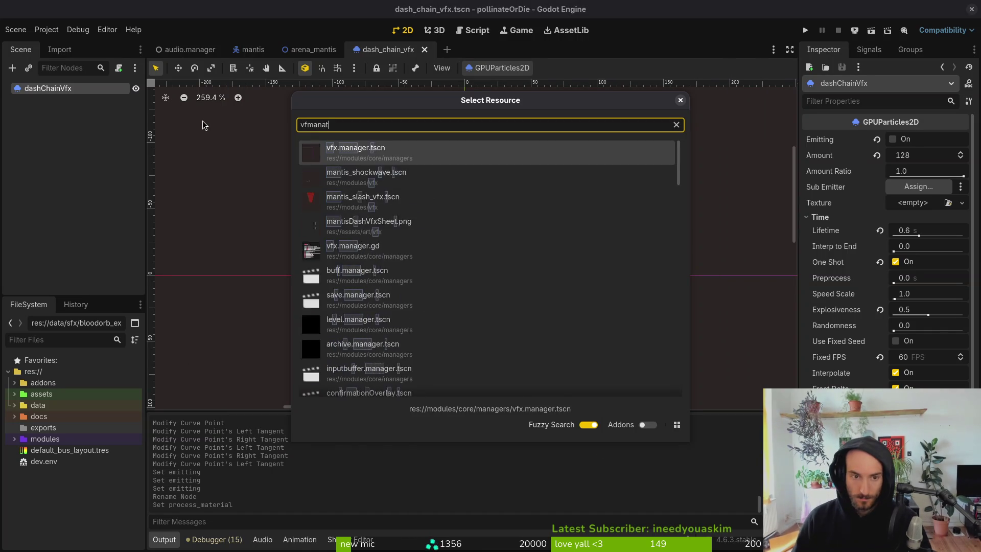
key("Return")
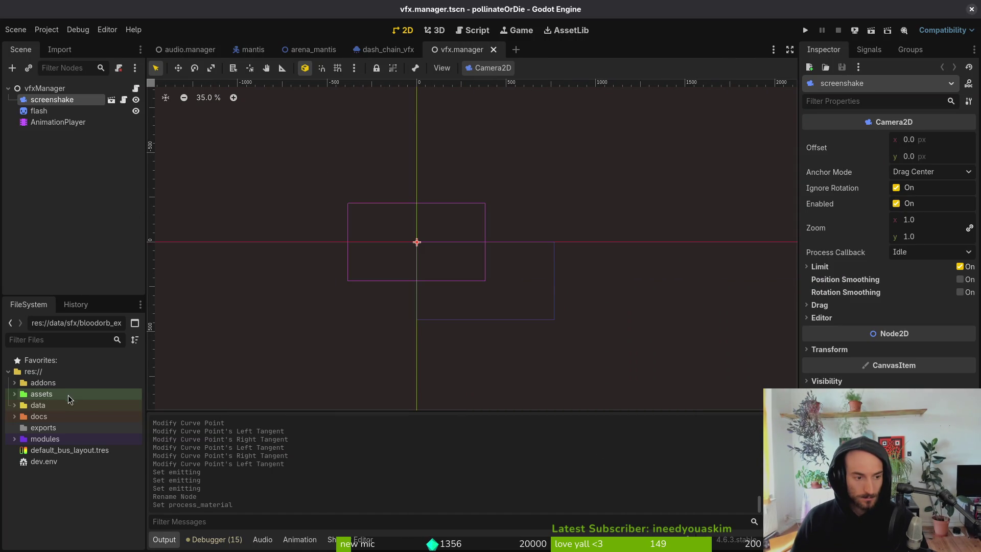
left_click(14, 405)
left_click(20, 506)
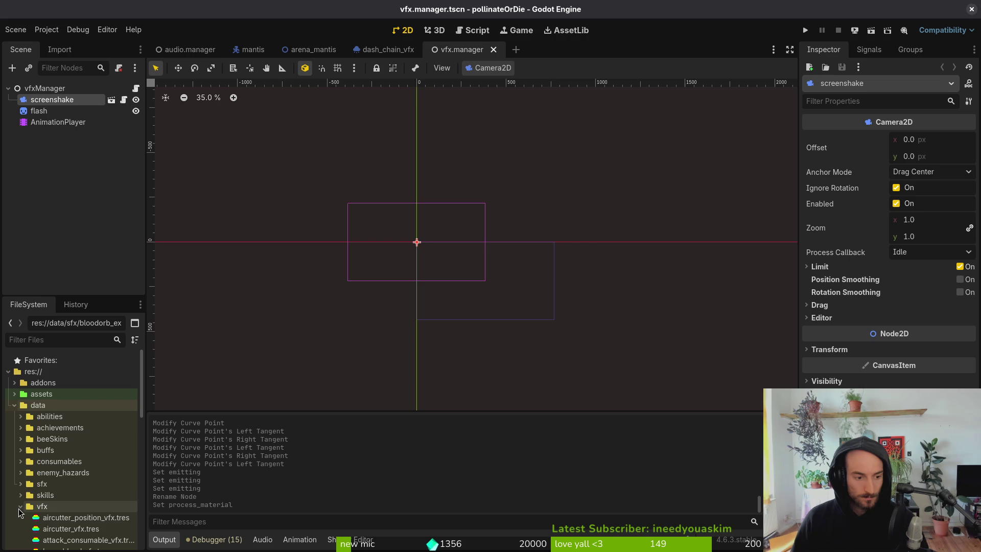
left_click(41, 88)
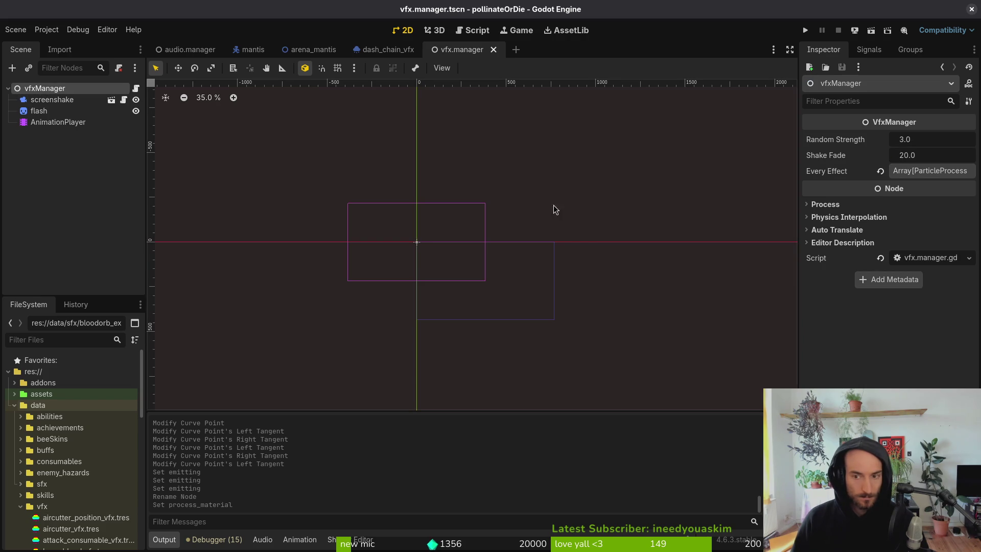
left_click(923, 171)
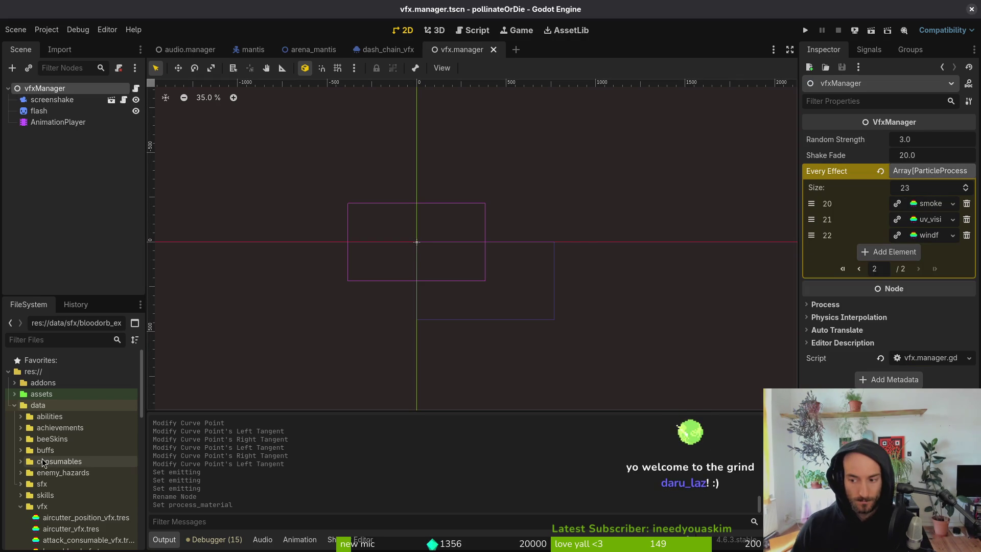
Step: Look through the data/vfx effect files and the first page of Every Effect
scroll(51, 449, "down", 4)
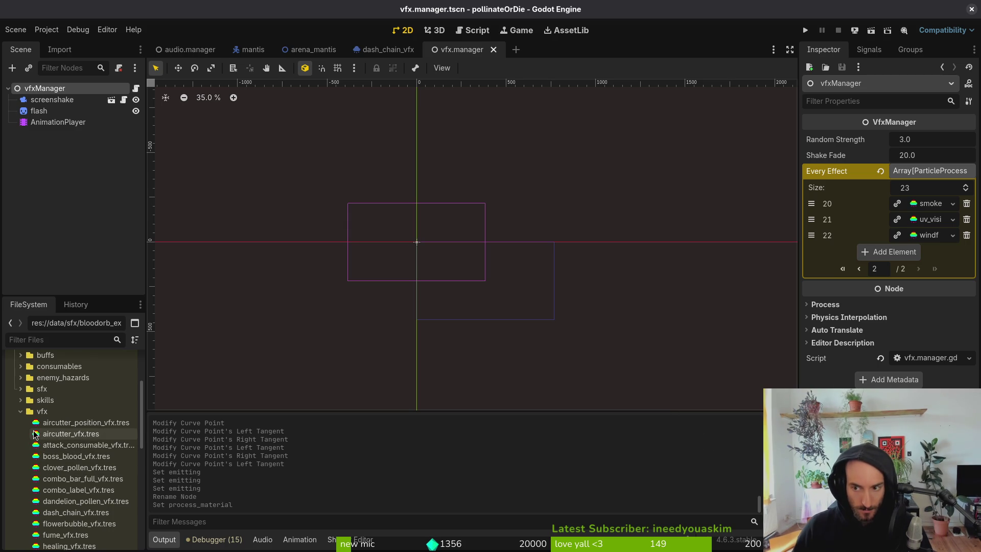
mouse_move(35, 435)
scroll(35, 434, "down", 5)
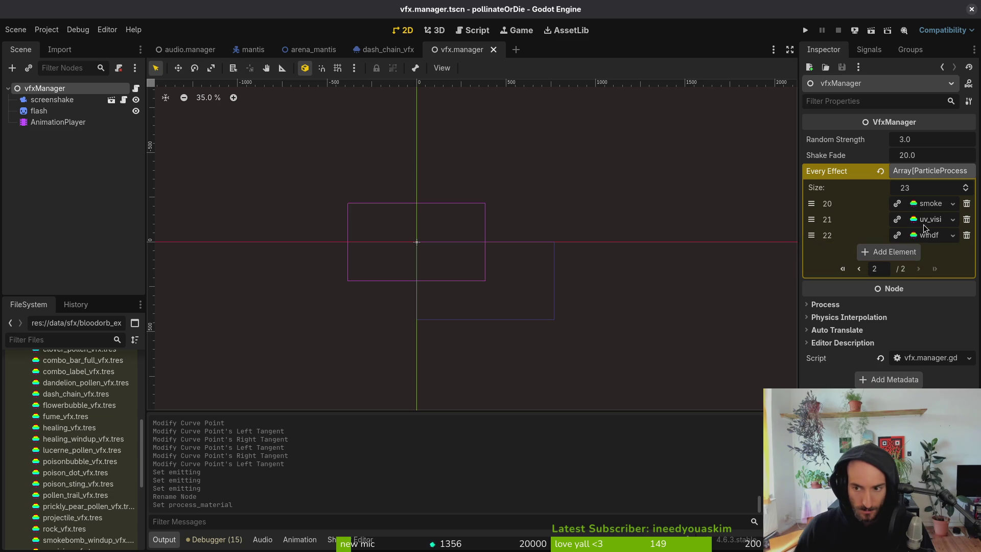
scroll(64, 486, "down", 3)
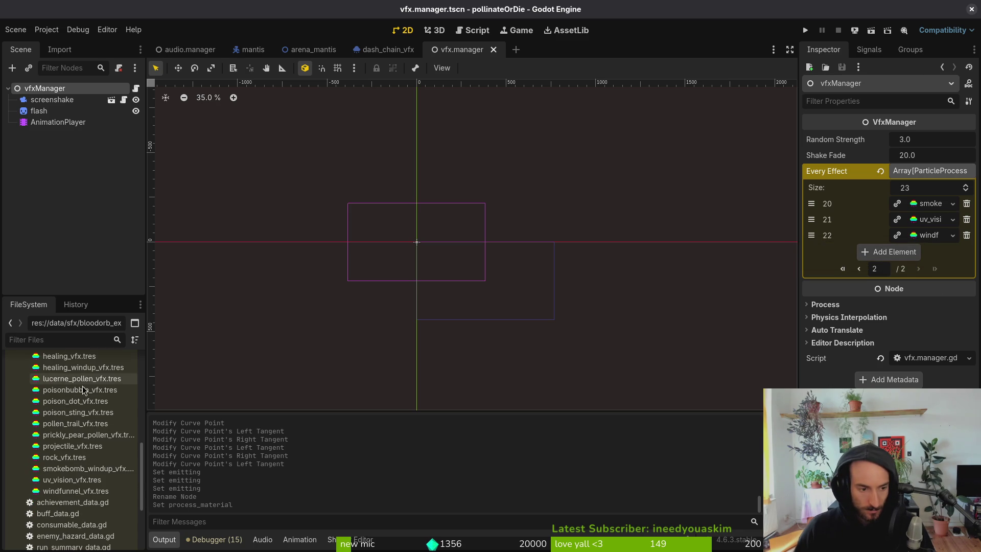
left_click(71, 491)
scroll(75, 419, "up", 3)
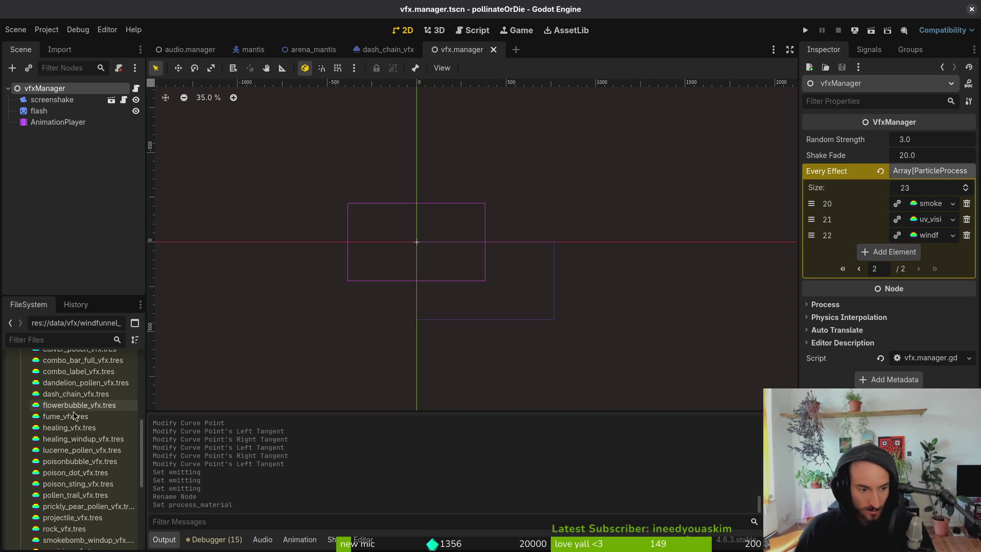
scroll(74, 414, "up", 2)
scroll(73, 409, "up", 2)
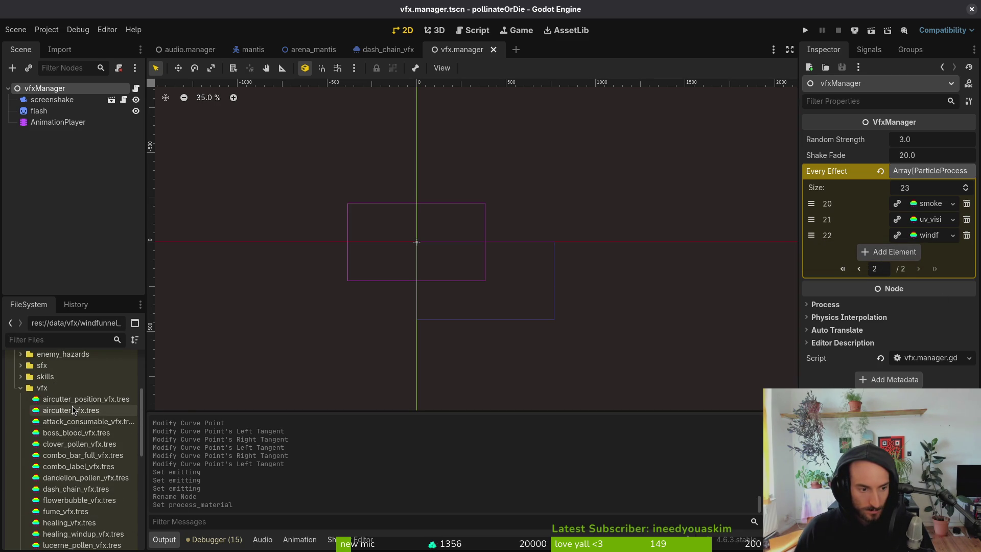
left_click(72, 404)
left_click(860, 269)
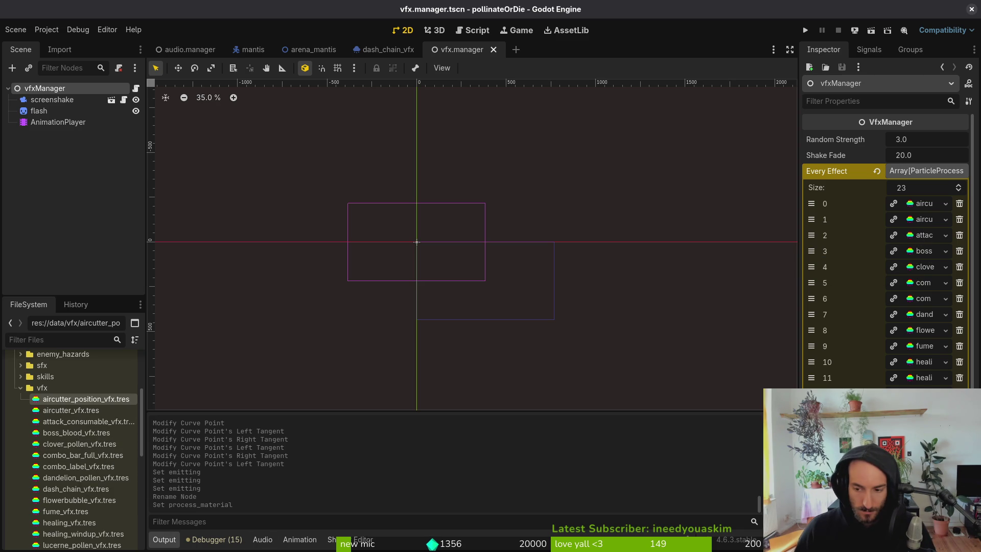
Step: Drag dash_chain_vfx.tres into the Every Effect list as its 24th entry
scroll(66, 501, "down", 5)
scroll(65, 501, "up", 1)
scroll(71, 460, "down", 1)
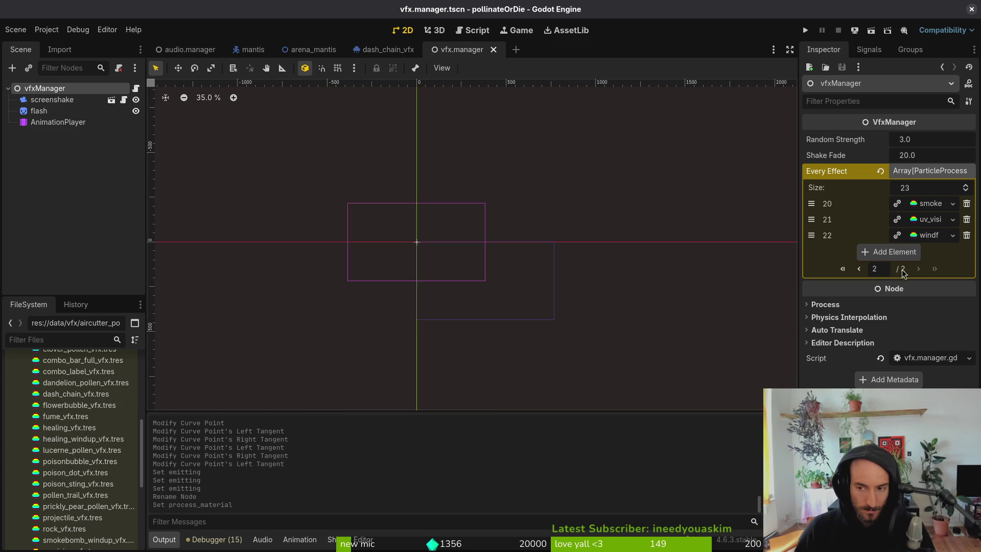
mouse_move(75, 393)
left_mouse_down()
mouse_move(882, 241)
mouse_move(879, 258)
left_mouse_up()
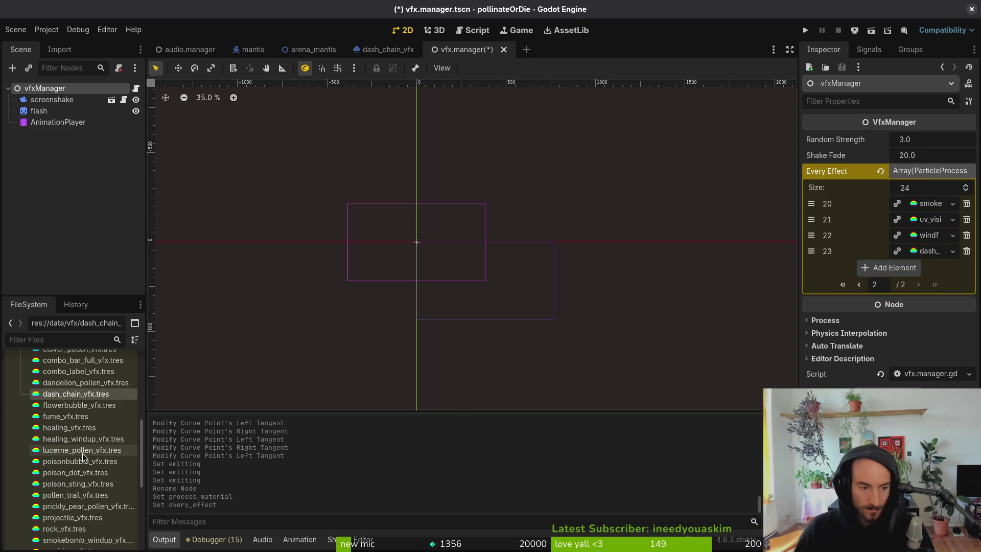
Step: Collapse the vfx folder and save the vfxManager scene
left_click(860, 286)
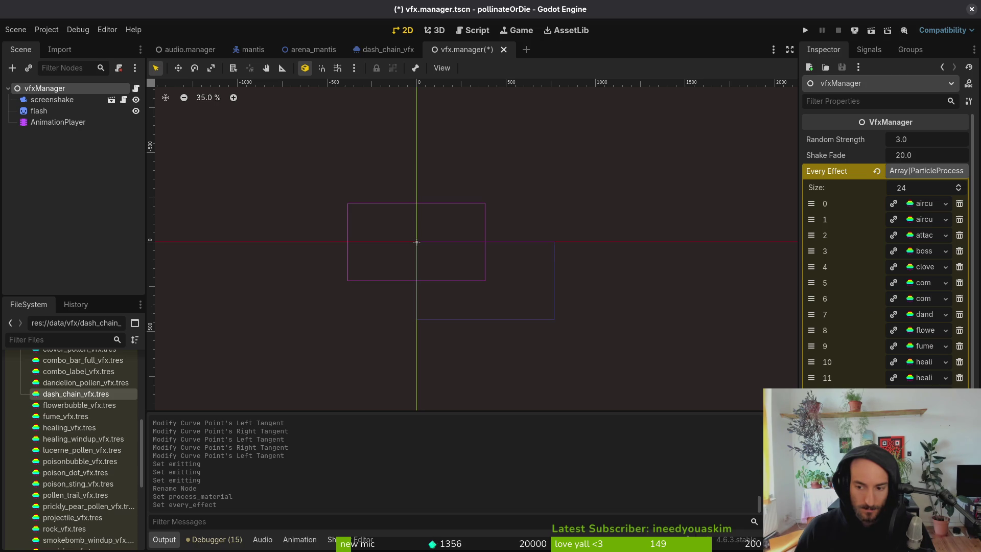
scroll(77, 434, "up", 5)
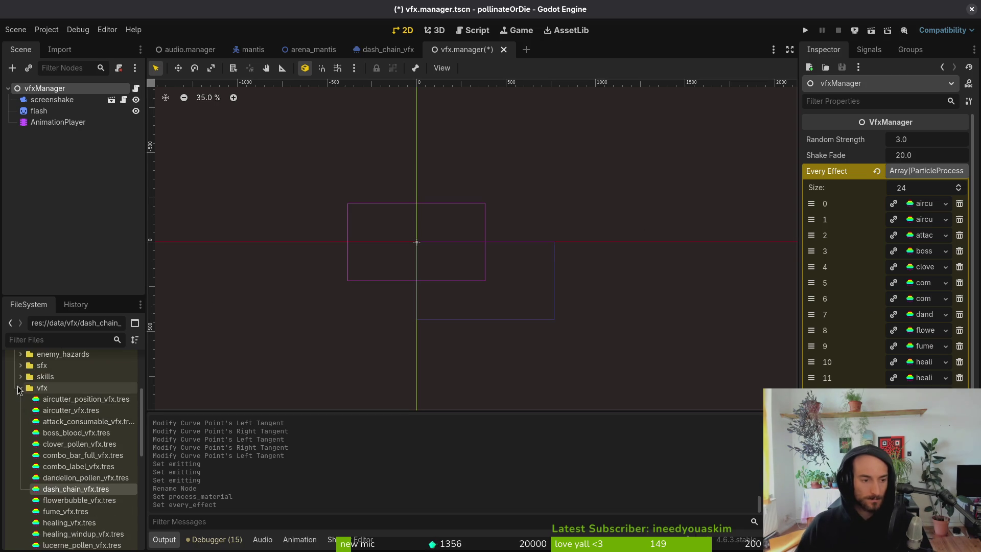
left_click(20, 388)
key("ctrl+s")
Step: Run the project and continue the saved game from the main menu
left_click(810, 33)
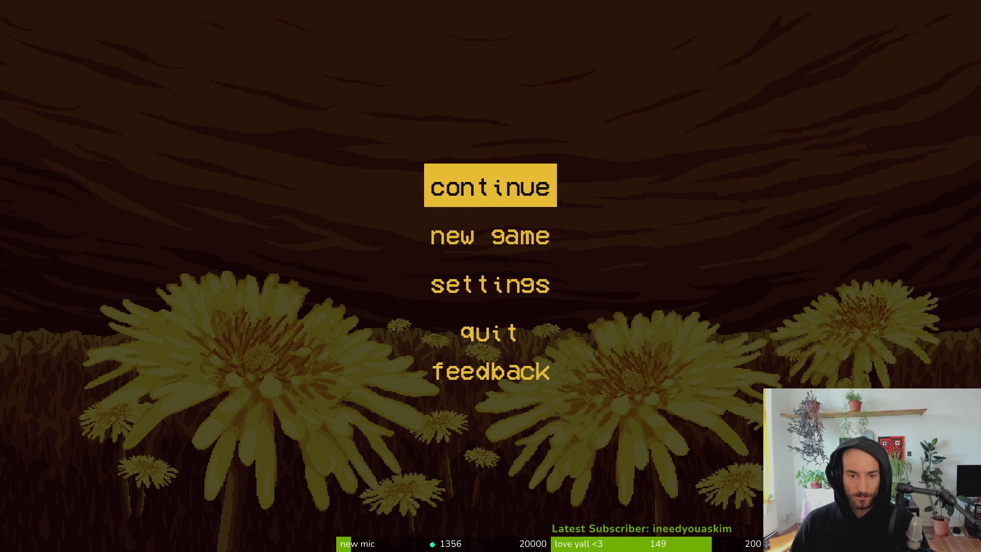
key("Down")
key("Down")
key("Up")
key("Up")
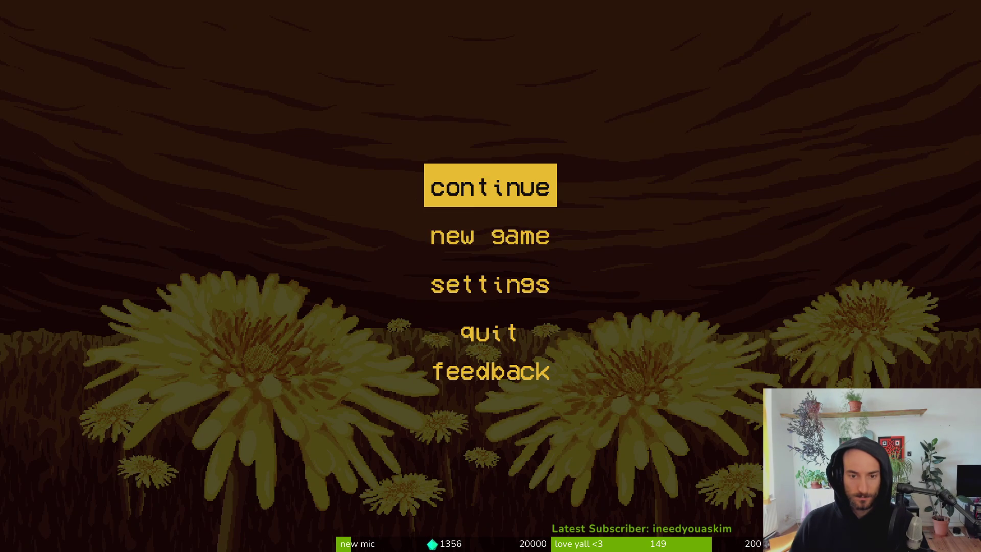
left_click(476, 178)
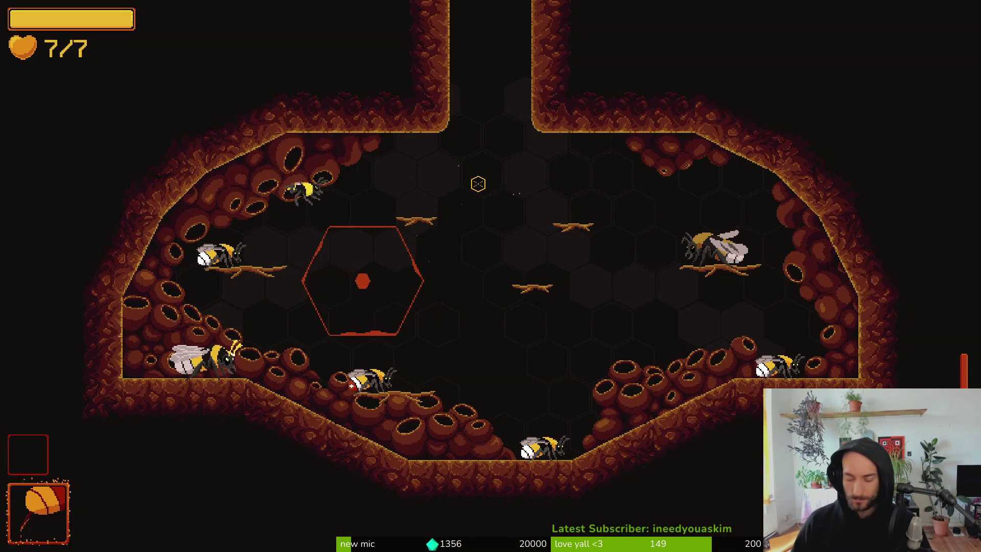
Step: Move and dash the bee around the hive, pause and resume, then return to the editor
key("Left")
key("Right")
key("Left")
key("Right")
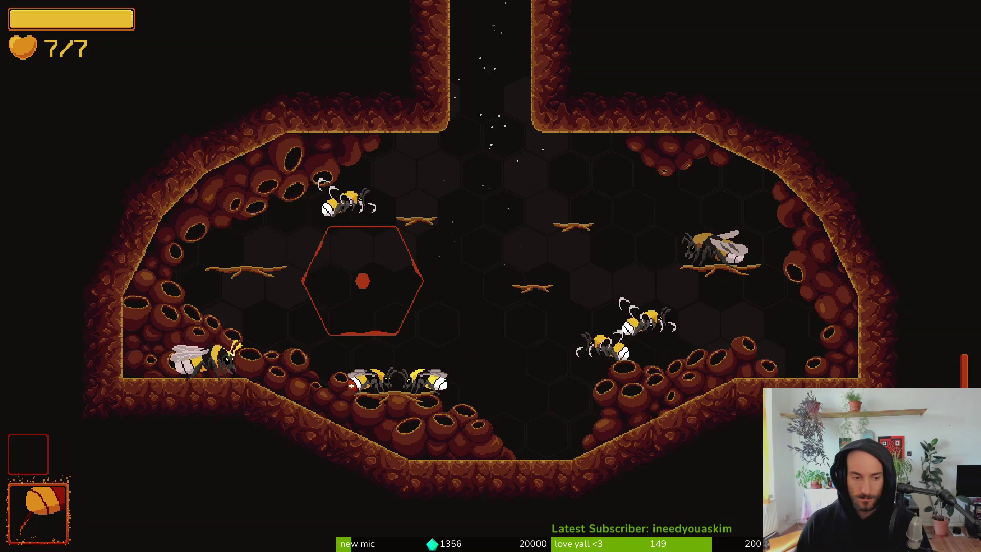
key("Escape")
key("Escape")
key("Left")
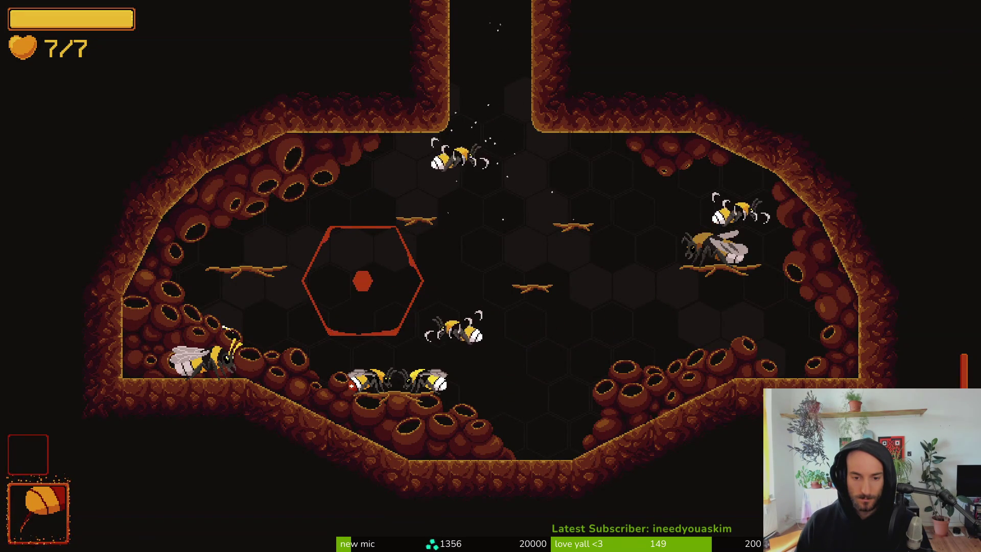
key("Left")
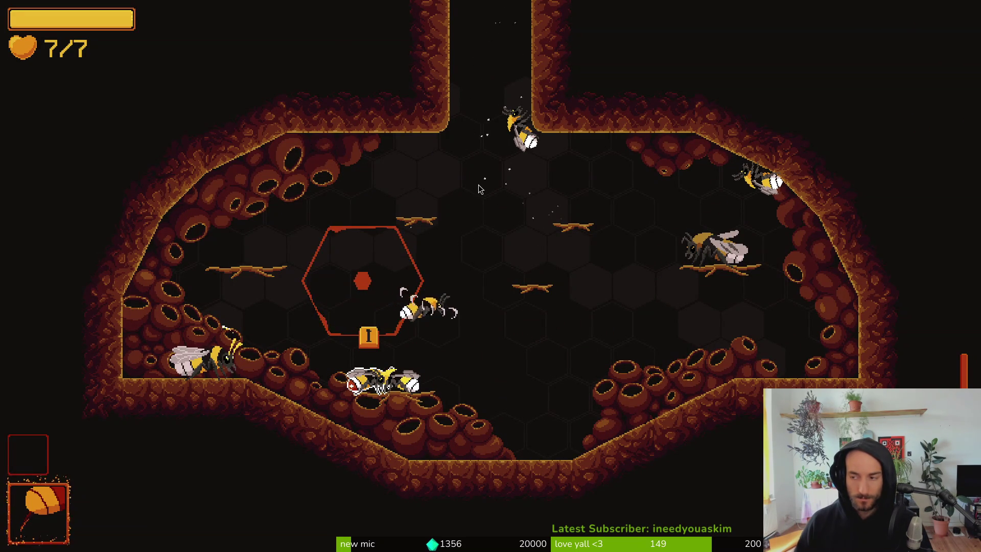
key("alt+Tab")
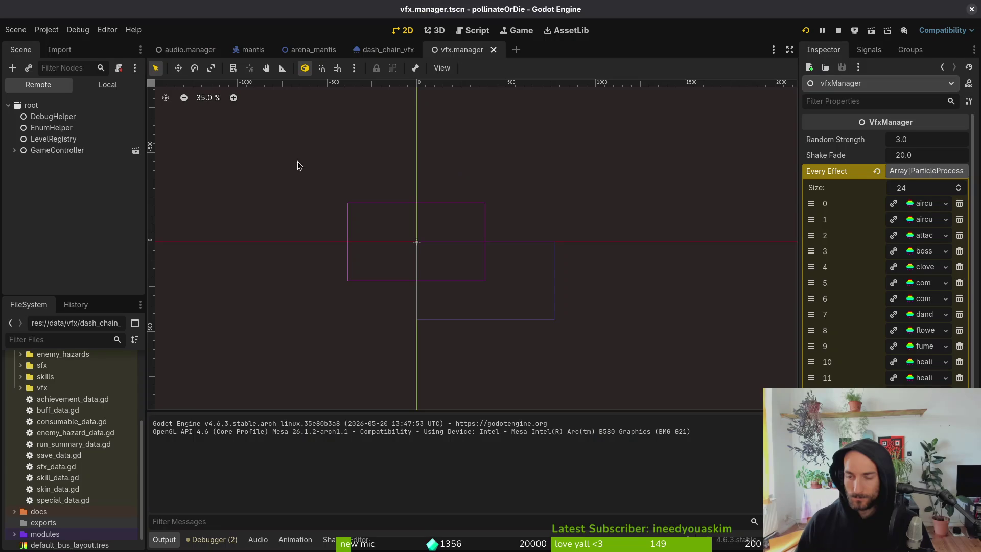
Step: Check healingVfx's particle settings in healing_vfx.tscn for reference, then return to dash_chain_vfx
left_click(106, 85)
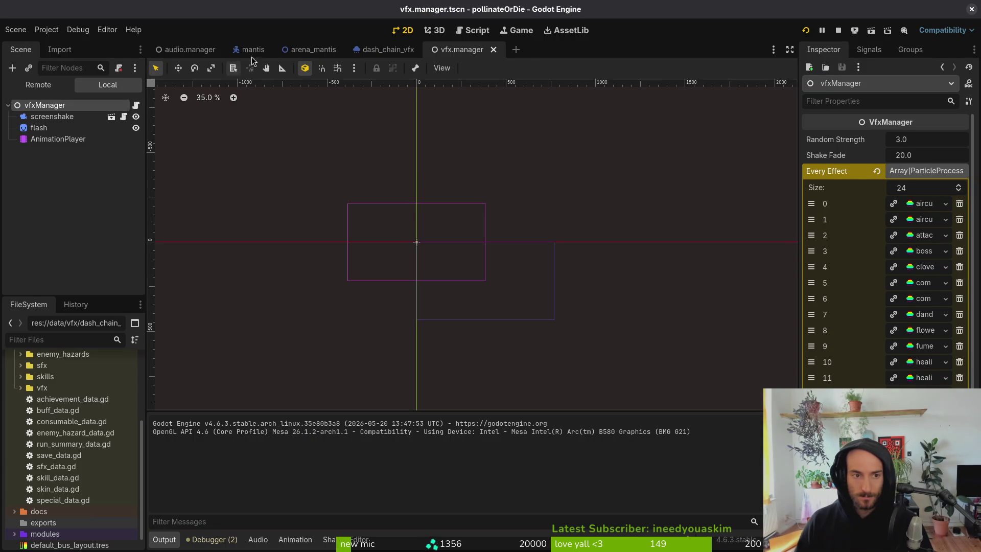
left_click(389, 47)
right_click(91, 105)
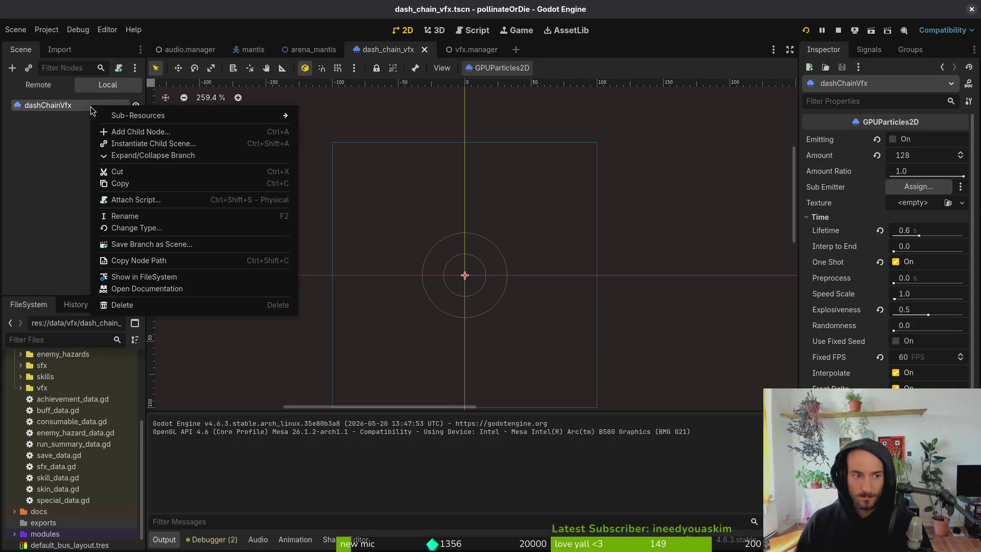
key("Escape")
key("shift+alt+o")
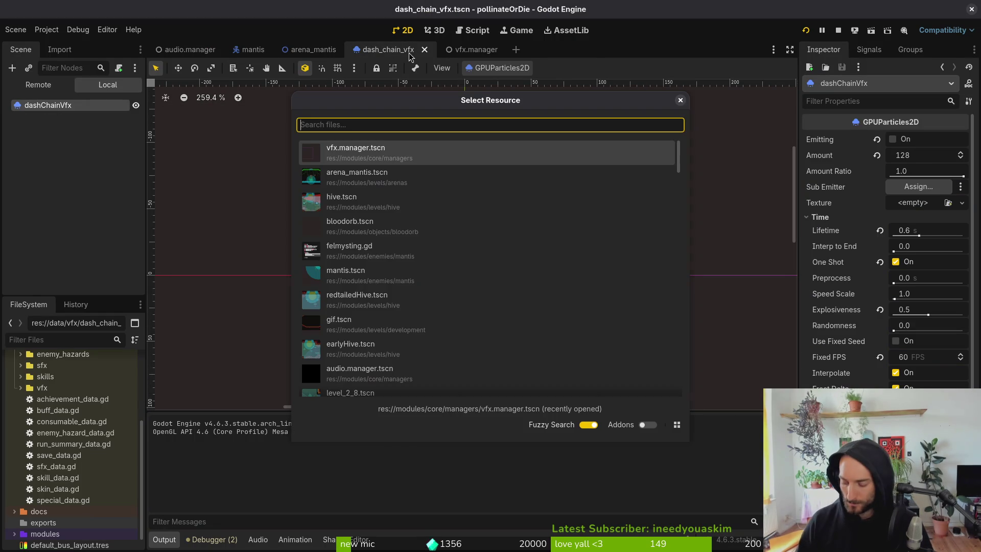
type("healingvf")
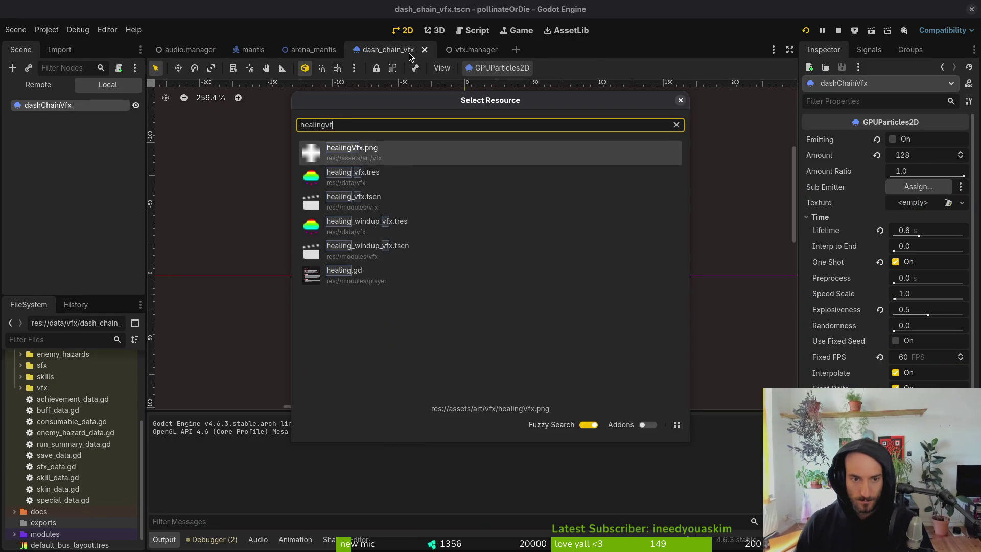
key("Down")
key("Down")
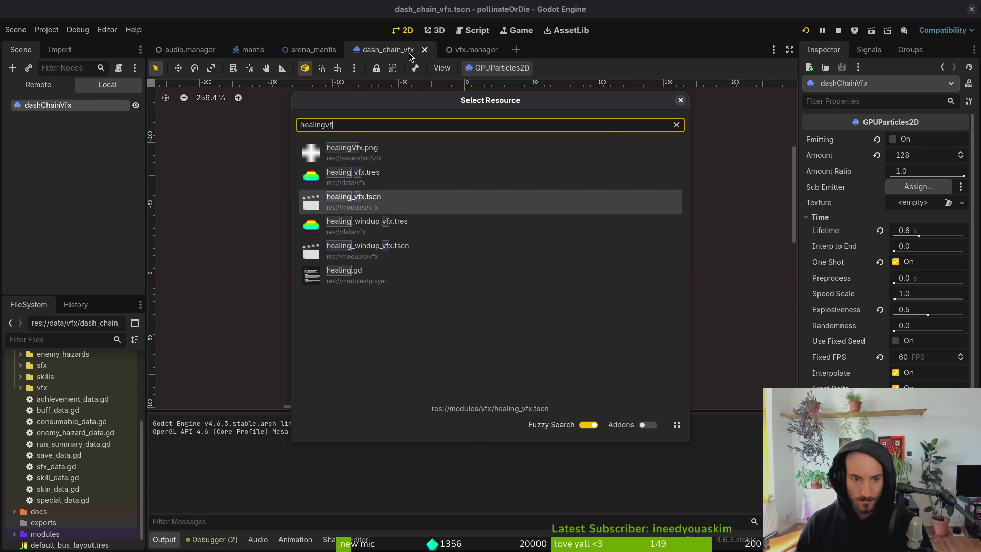
key("Return")
left_click(117, 105)
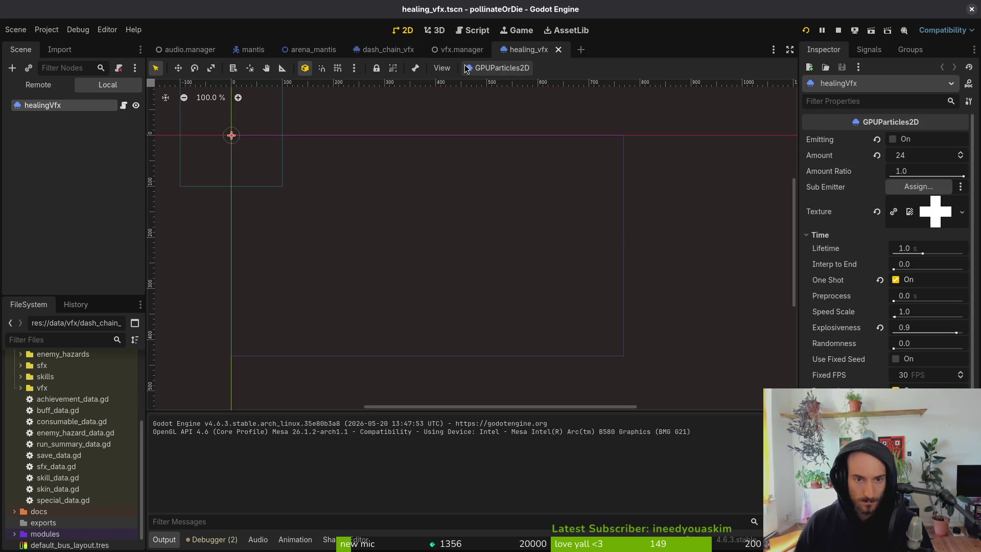
left_click(388, 49)
Step: Attach the existing oneshot_particle_vfx.gd script to dashChainVfx and save the scene
right_click(91, 107)
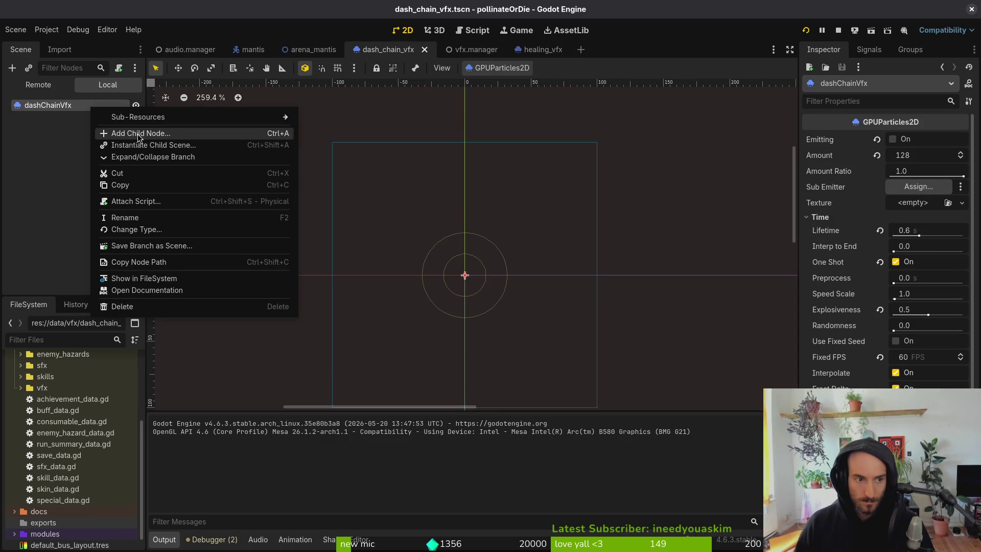
left_click(144, 202)
left_click(602, 263)
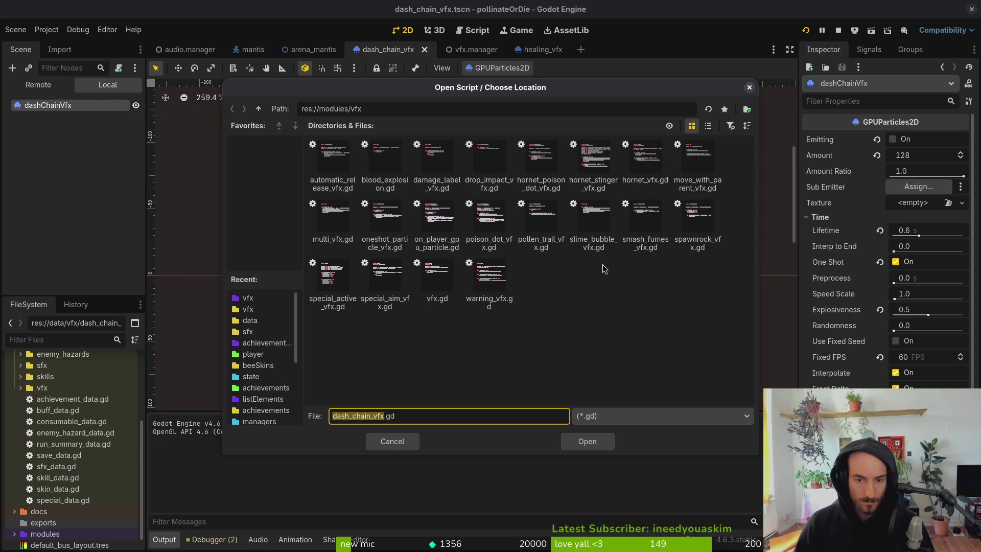
left_click(379, 223)
left_click(588, 442)
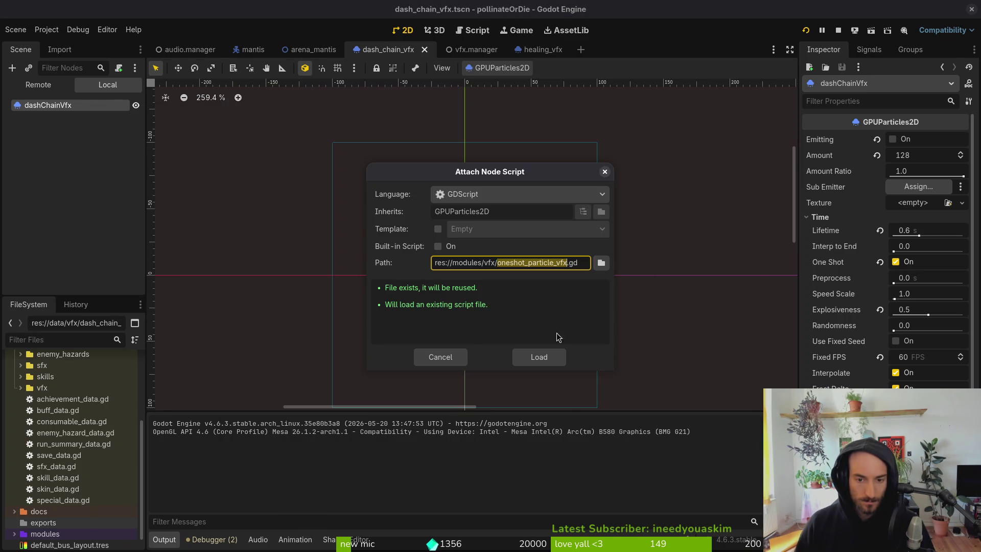
left_click(551, 359)
left_click(103, 164)
key("ctrl+s")
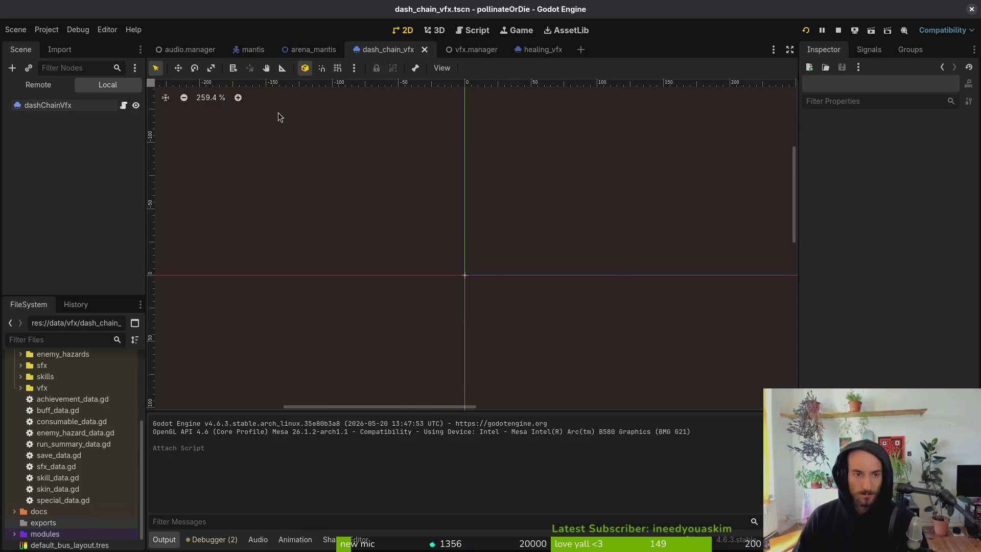
Step: Open player.tscn and select the player node
key("shift+alt+o")
type("plats")
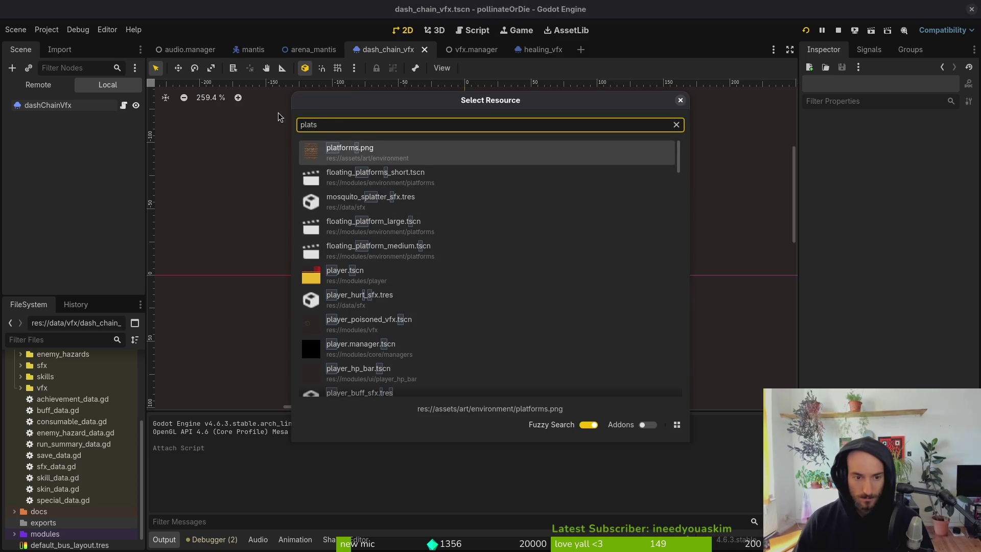
key("Down")
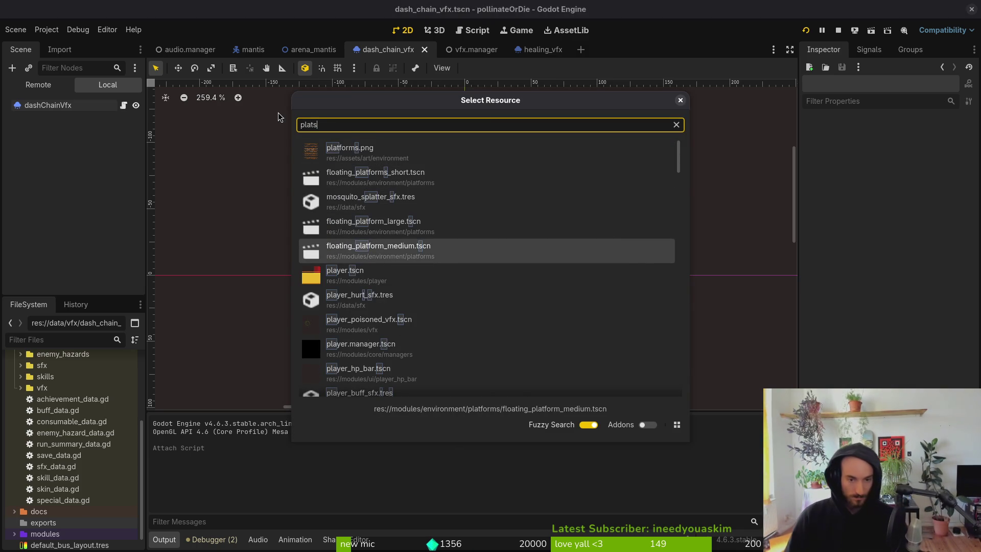
key("Down")
key("Return")
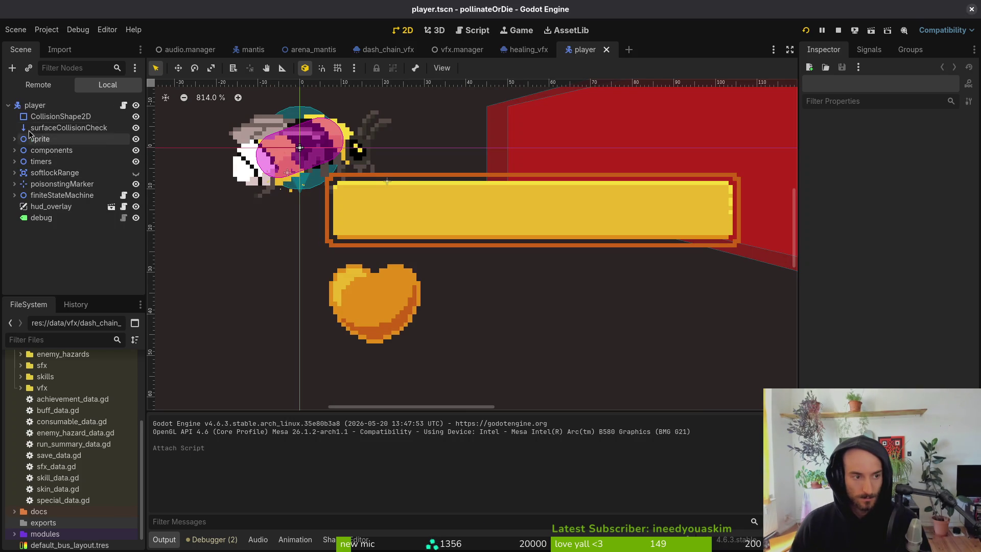
left_click(26, 106)
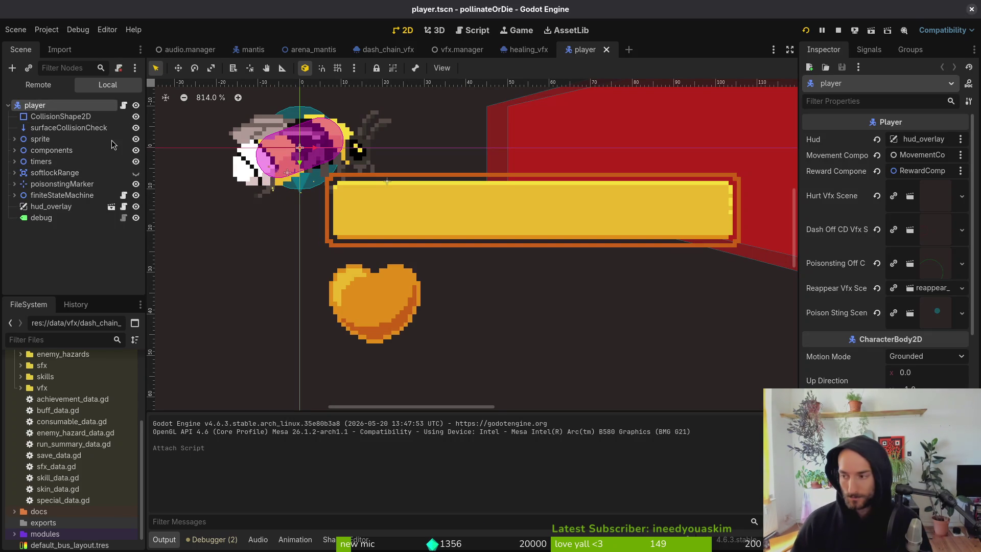
key("super+2")
Step: In player.gd, duplicate the poison_sting_scene export as dash_chain_vfx_scene
type("p")
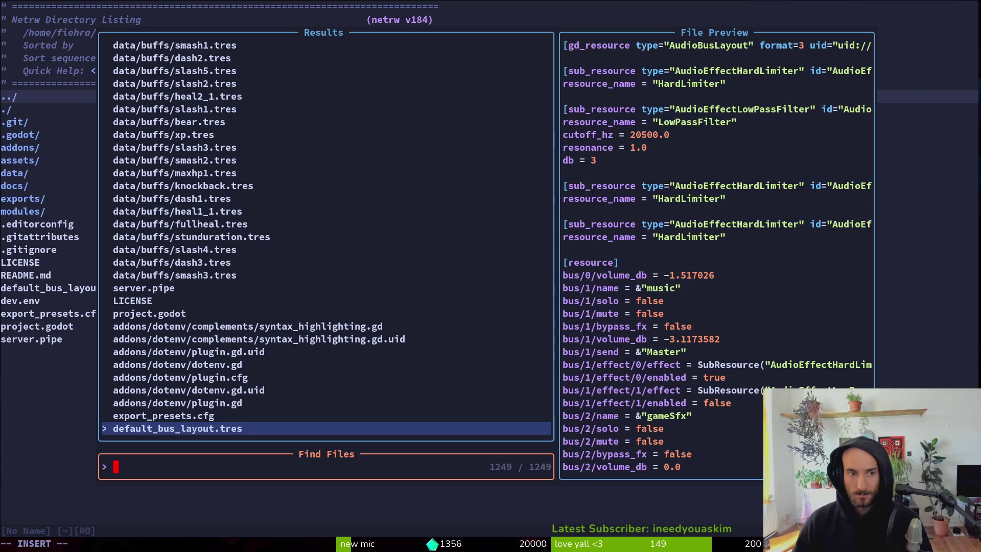
type("lay")
key("Return")
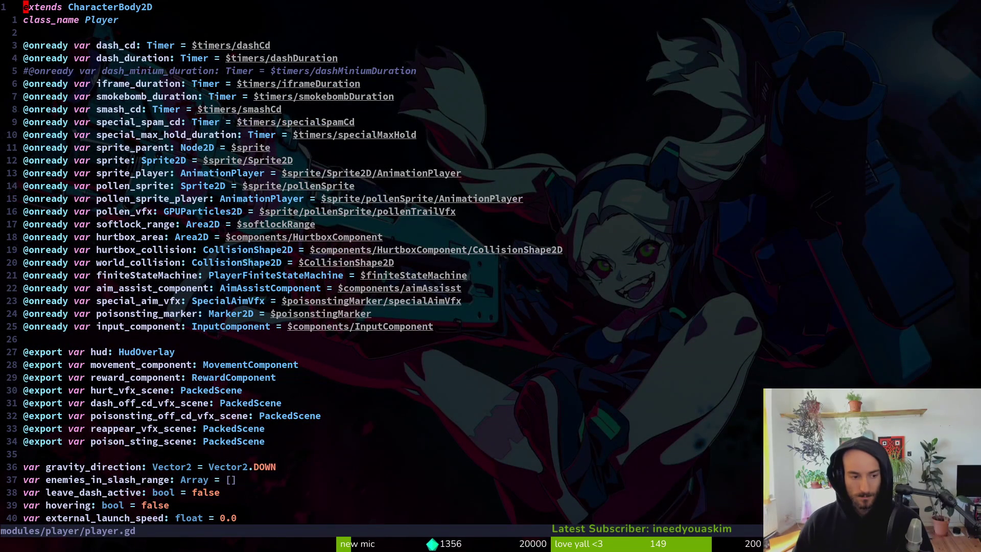
key("3")
key("4")
key("j")
key("y")
key("y")
key("p")
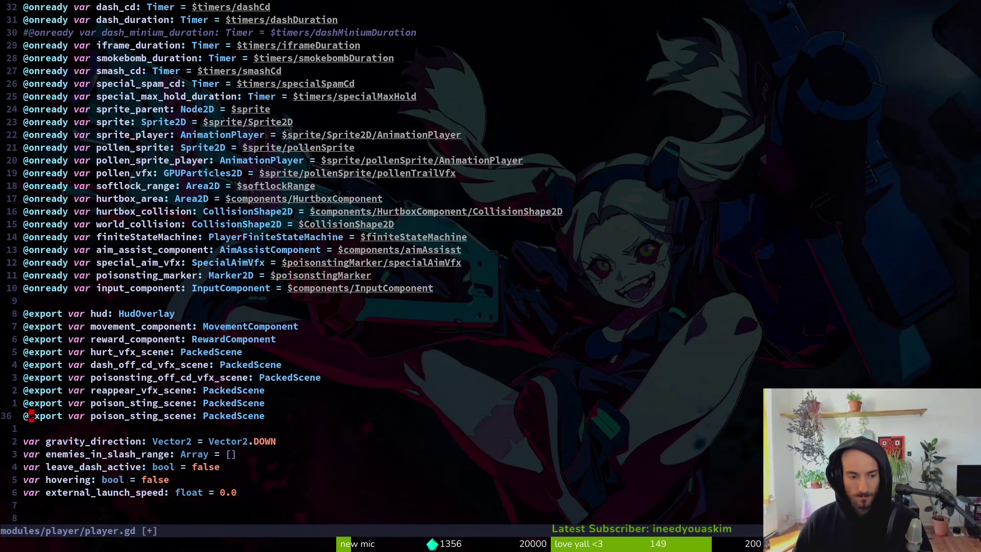
key("w")
key("w")
type("ciwdash_chain_vfx_scene")
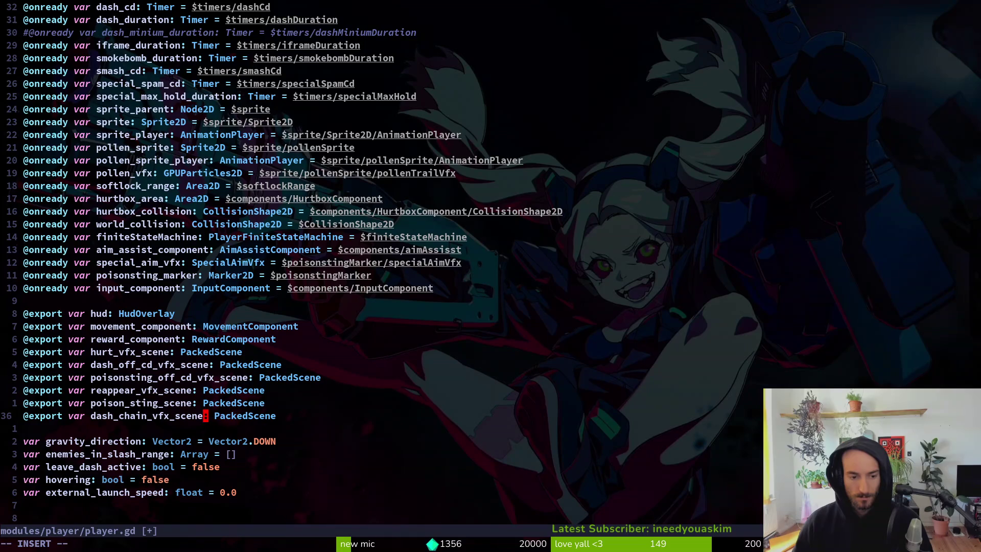
key("Return")
Step: Open modules/player/dashing.gd with Find Files and move into the _start_dash function
key("space")
key("f")
key("f")
type("dashing")
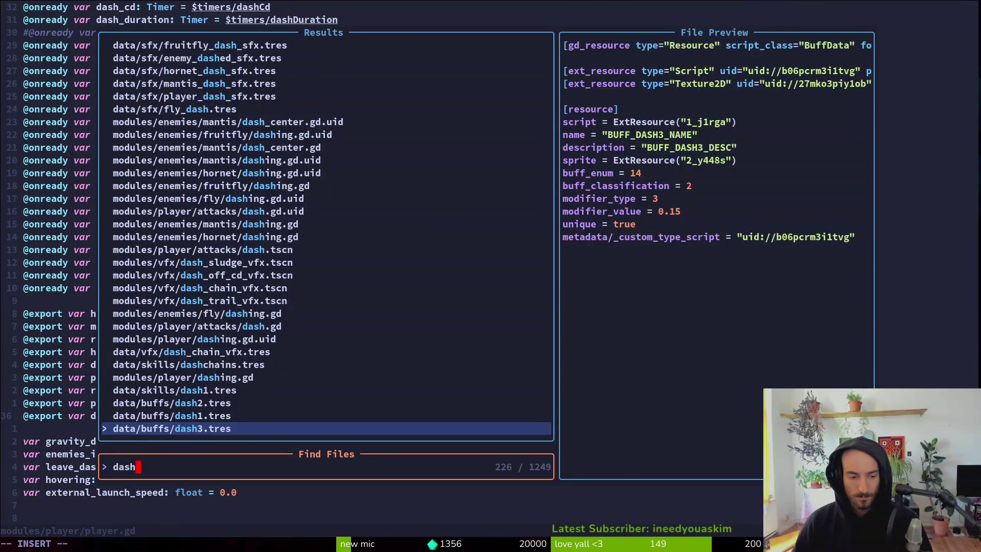
key("Return")
left_click(42, 262)
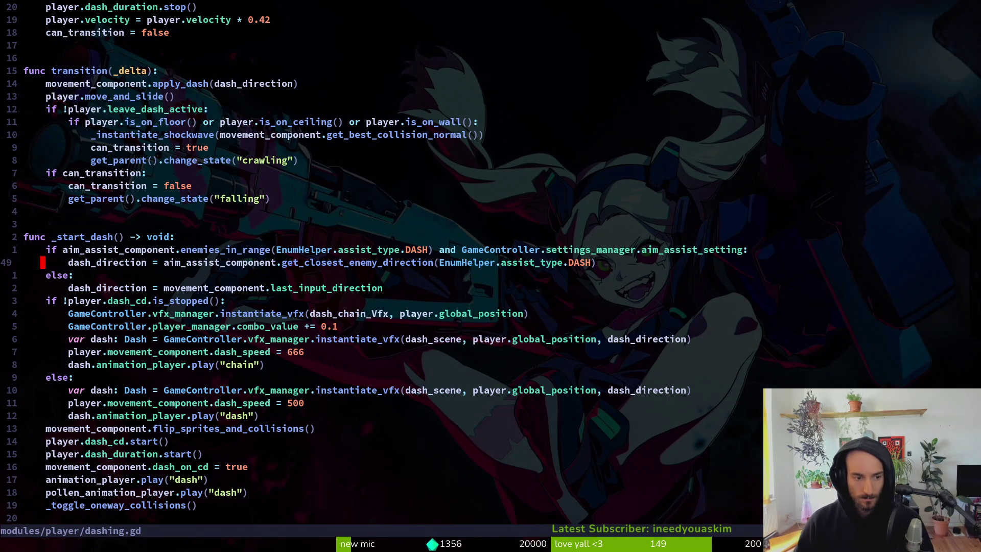
key("j")
key("j")
key("j")
key("shift+v")
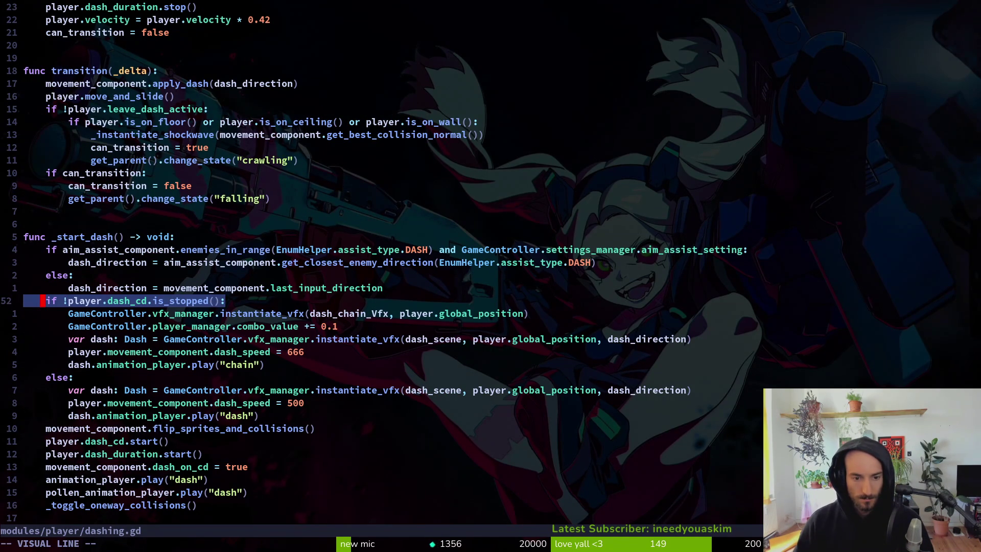
key("Escape")
key("j")
key("j")
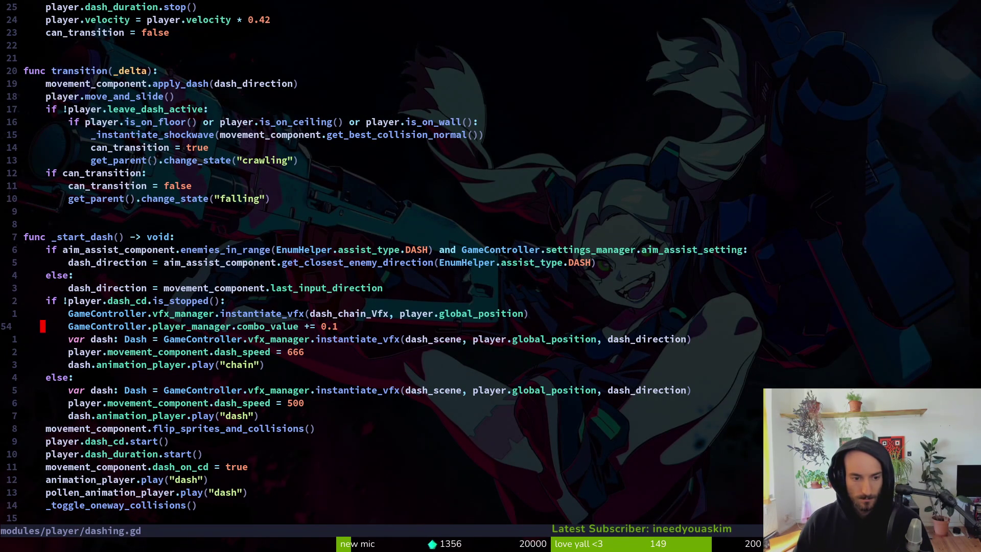
key("j")
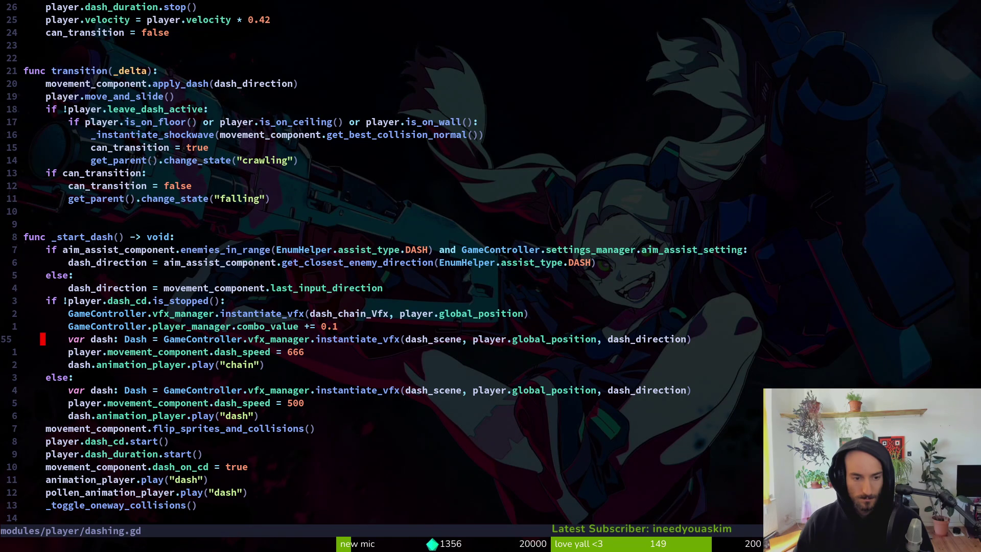
Step: Duplicate the dash_chain_Vfx spawn line and the dash_chain_Vfx export line
key("shift+v")
key("Escape")
key("k")
key("k")
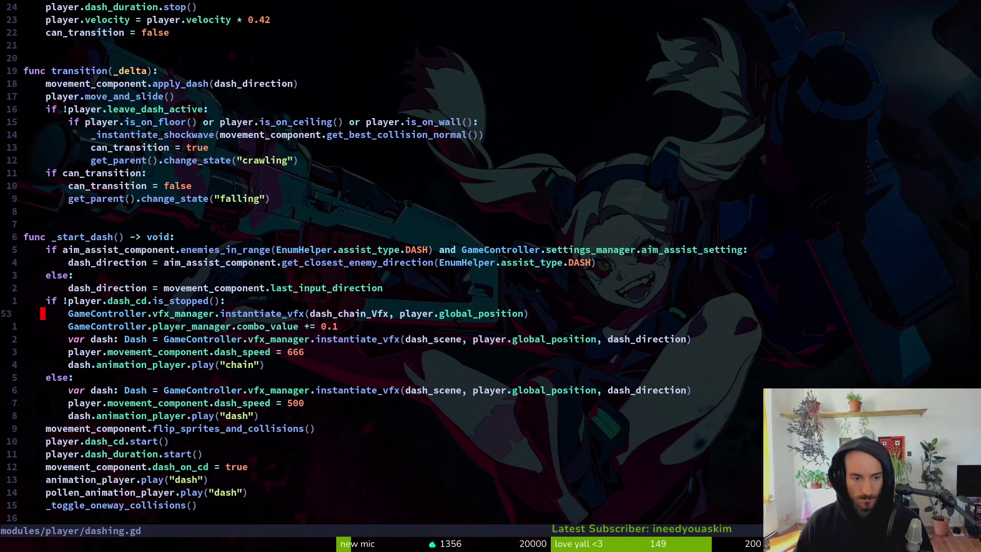
key("shift+v")
key("y")
key("k")
key("p")
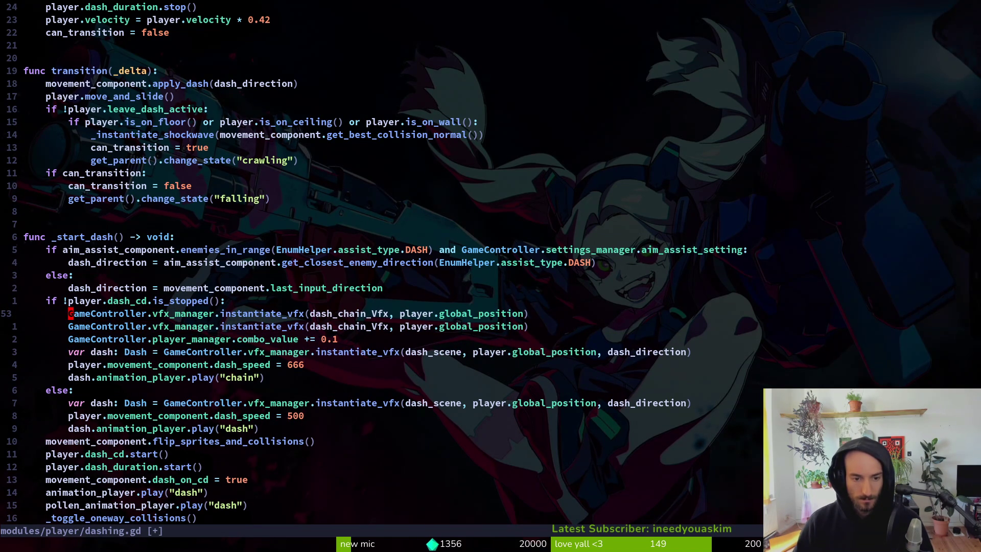
key("ctrl+u")
key("ctrl+u")
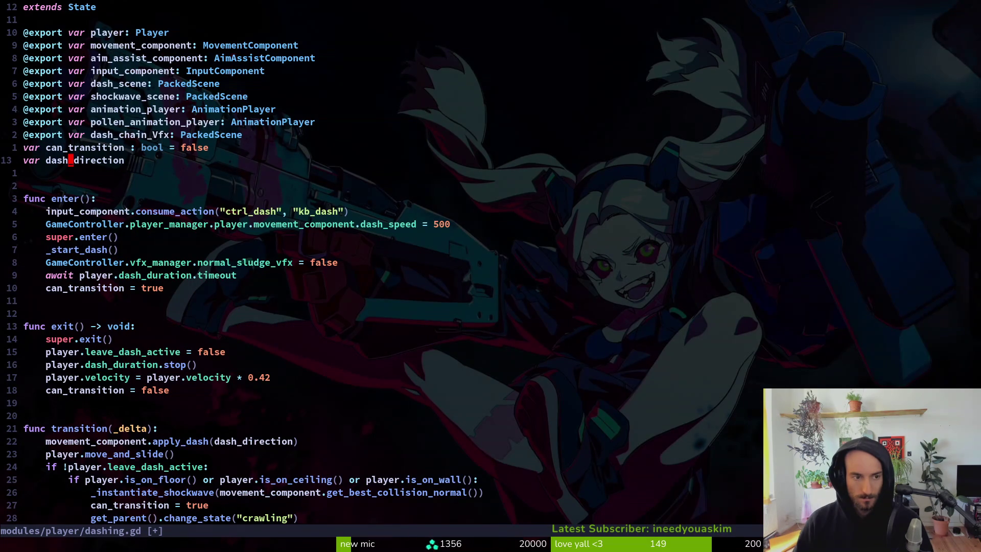
key("k")
key("k")
key("shift+v")
key("y")
Step: Remove the dash_chain_vfx_scene line from player.gd and save it
key("p")
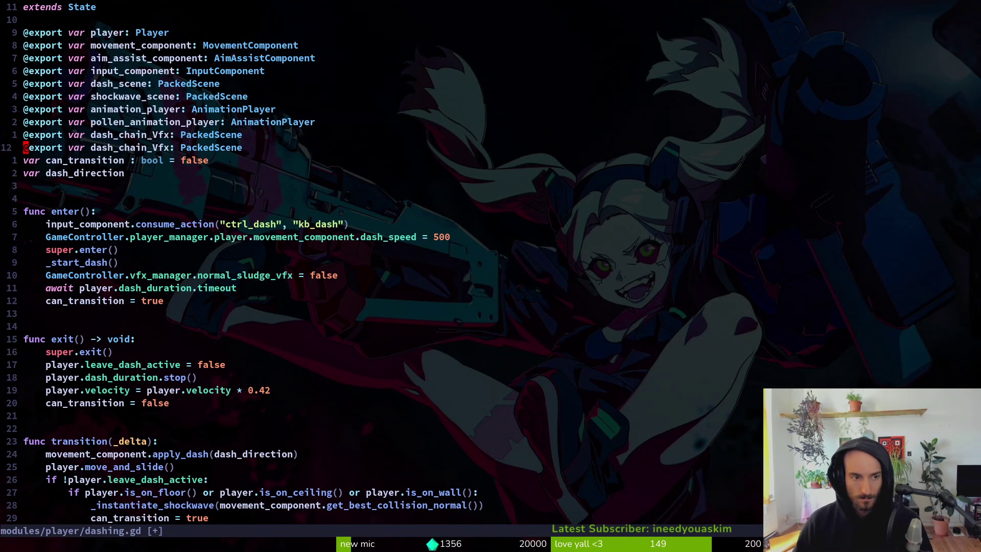
key("ctrl+6")
key("d")
key("d")
type(":write")
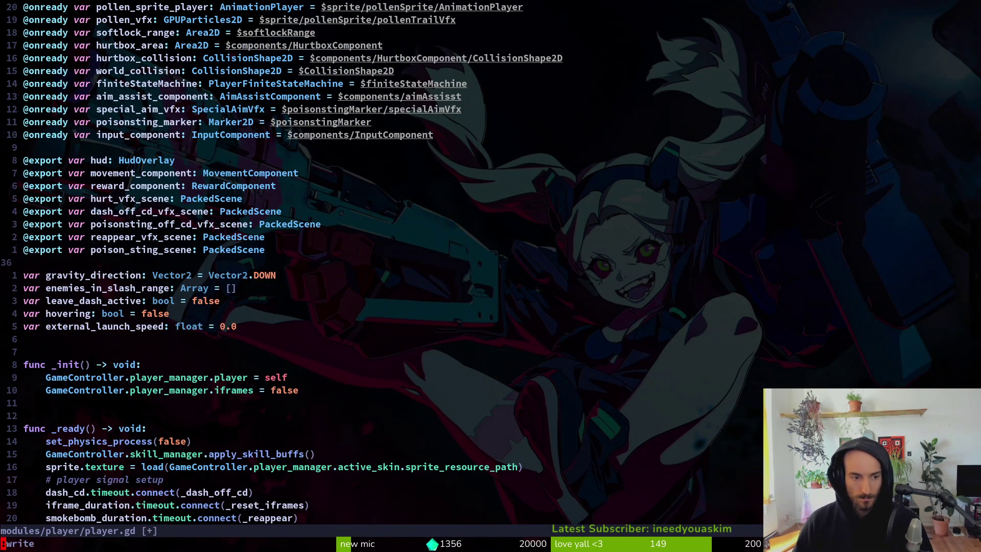
key("Return")
key("ctrl+6")
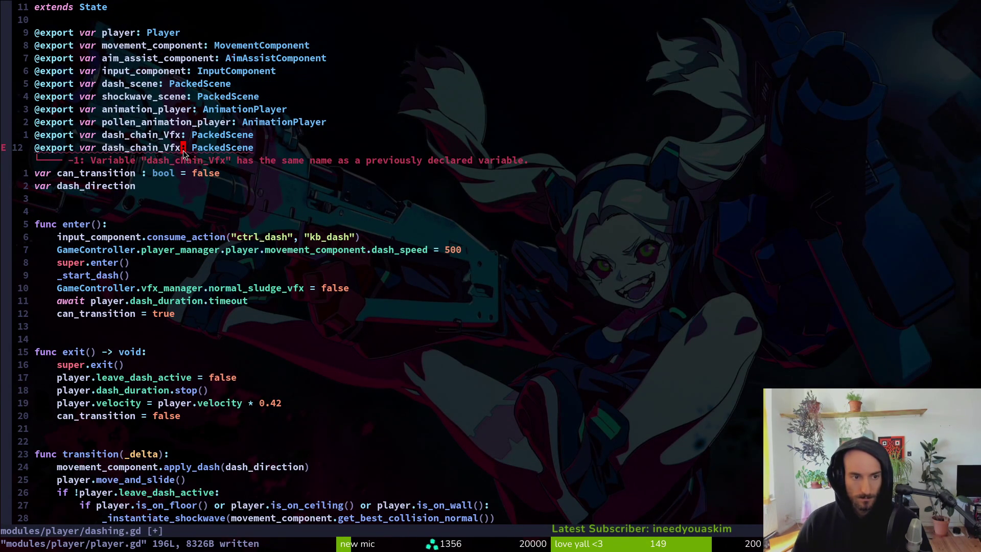
Step: Rename the duplicated export to dash_chain_gpu_vfx and save dashing.gd
type("FVigpu_v")
key("Delete")
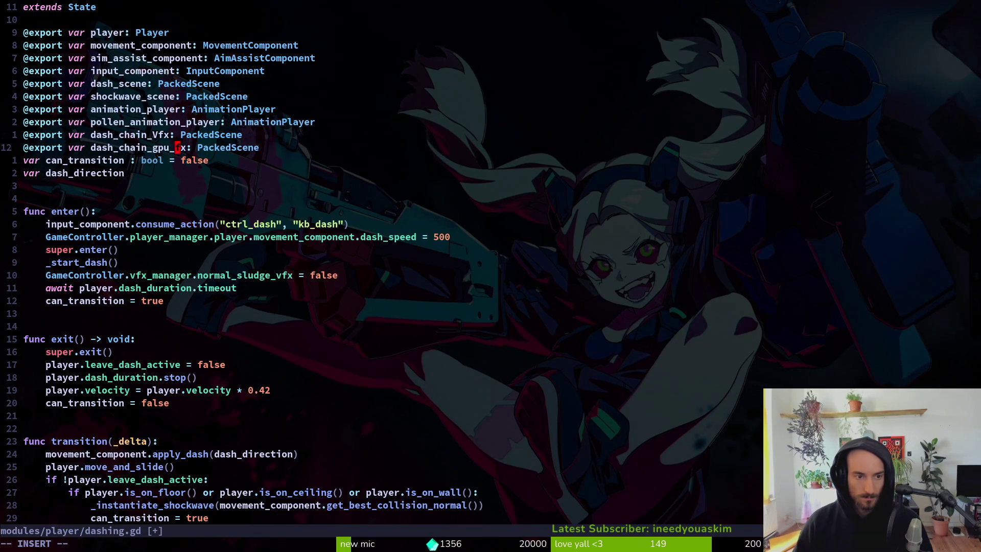
key("Escape")
type(":w")
key("Return")
key("alt+Tab")
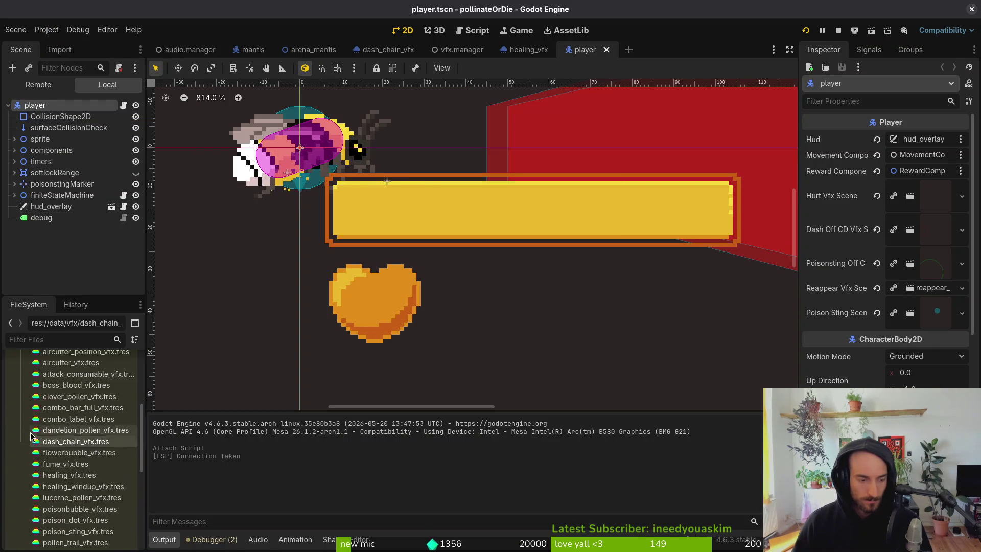
Step: Open dash_chain_vfx.tscn from the modules vfx folder in the FileSystem dock
scroll(36, 437, "up", 5)
left_click(21, 459)
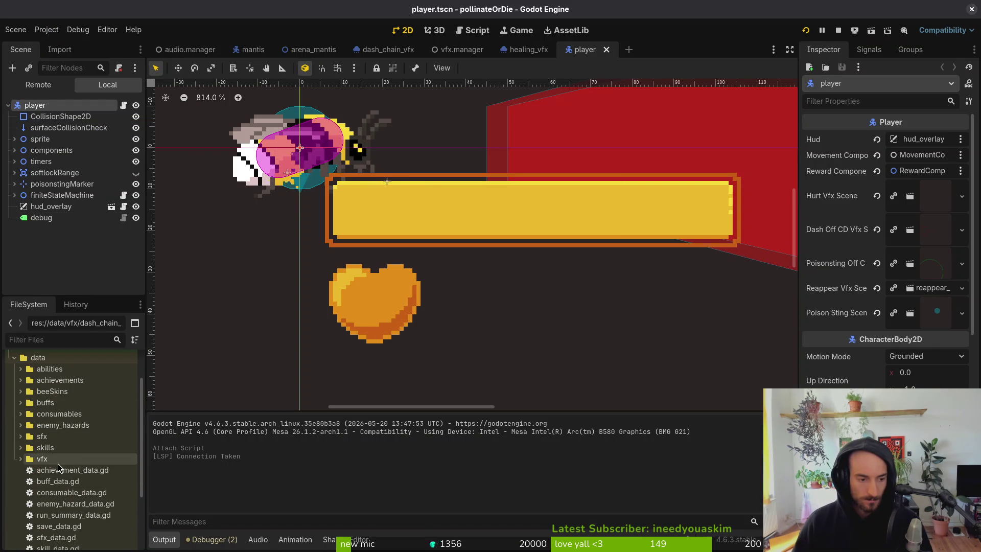
scroll(60, 476, "down", 4)
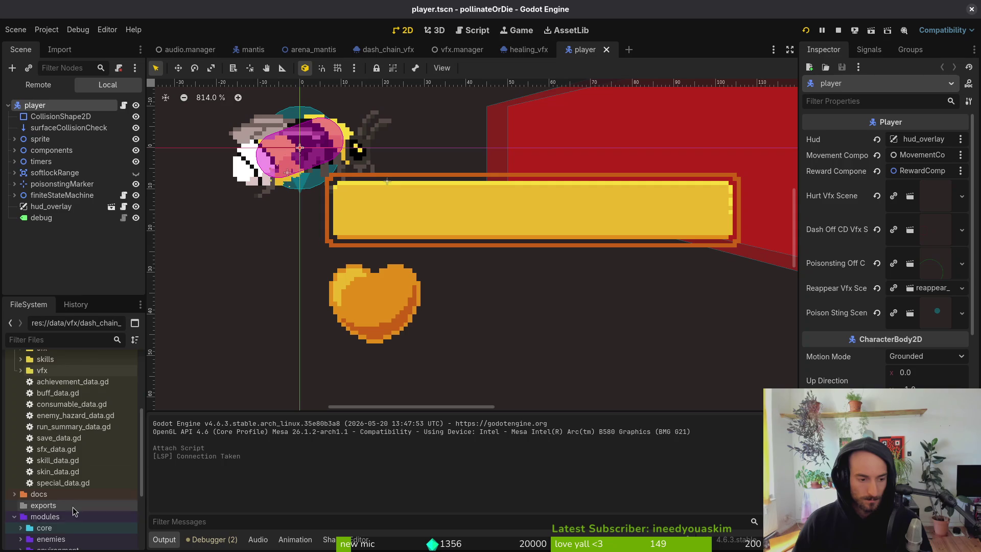
scroll(73, 507, "down", 4)
left_click(86, 458)
scroll(86, 459, "down", 3)
scroll(86, 458, "down", 3)
left_click(77, 469)
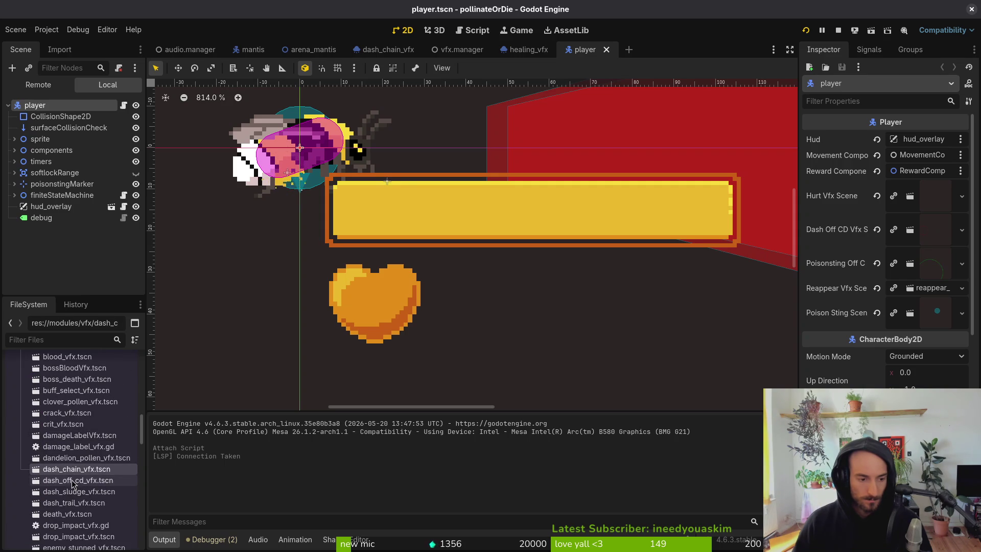
double_click(75, 470)
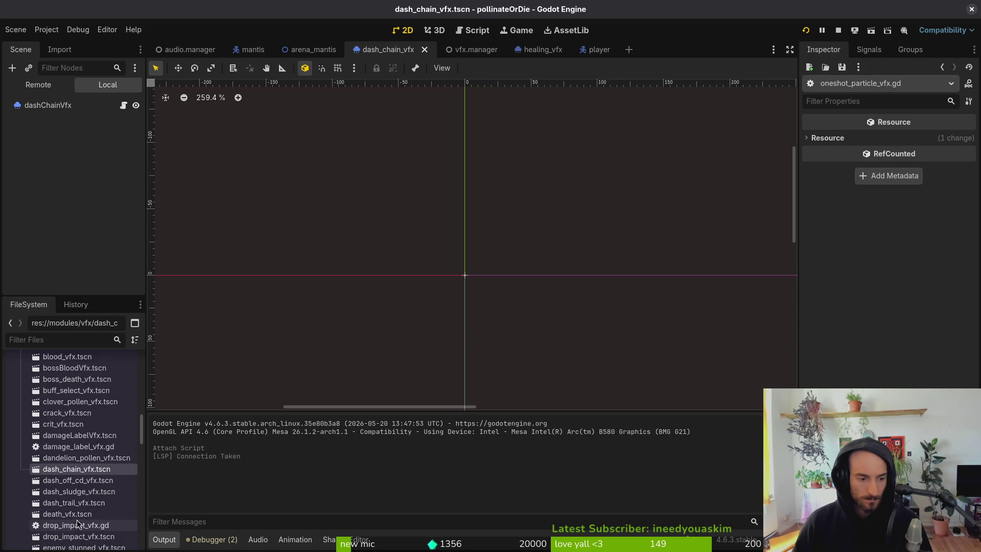
Step: In the player scene, select the finiteStateMachine's dashing state and locate dash_off_cd_vfx.tscn
left_click(588, 51)
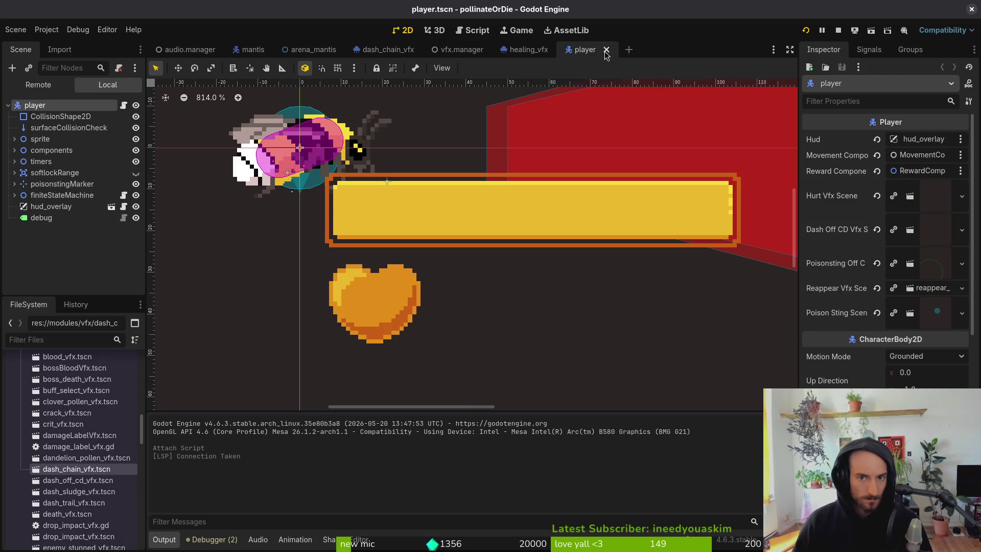
left_click(15, 195)
scroll(41, 199, "down", 3)
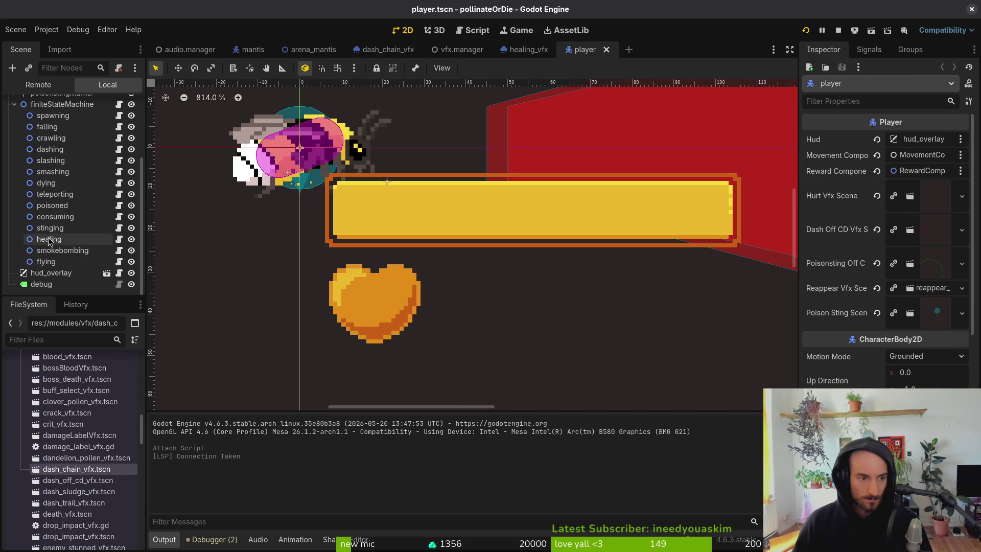
left_click(47, 149)
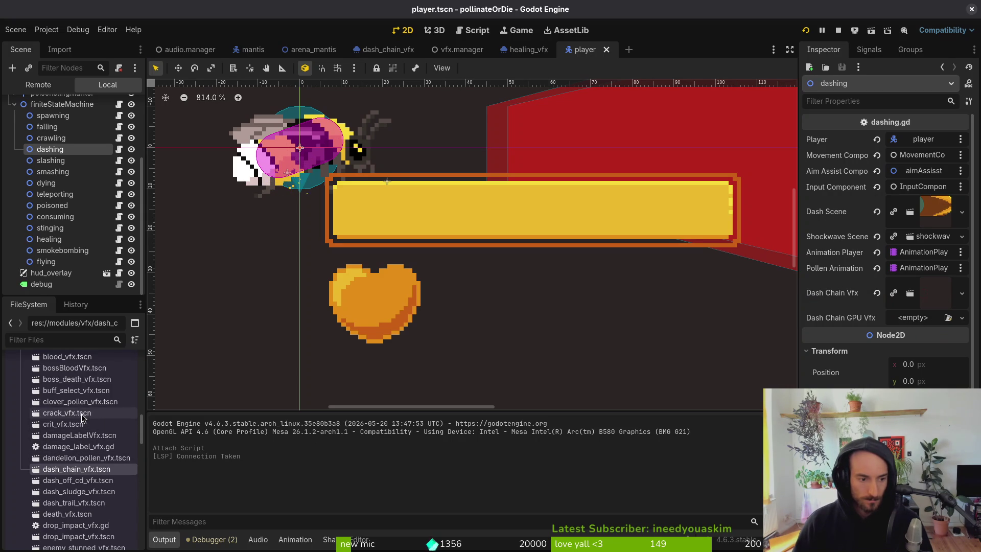
left_click(72, 483)
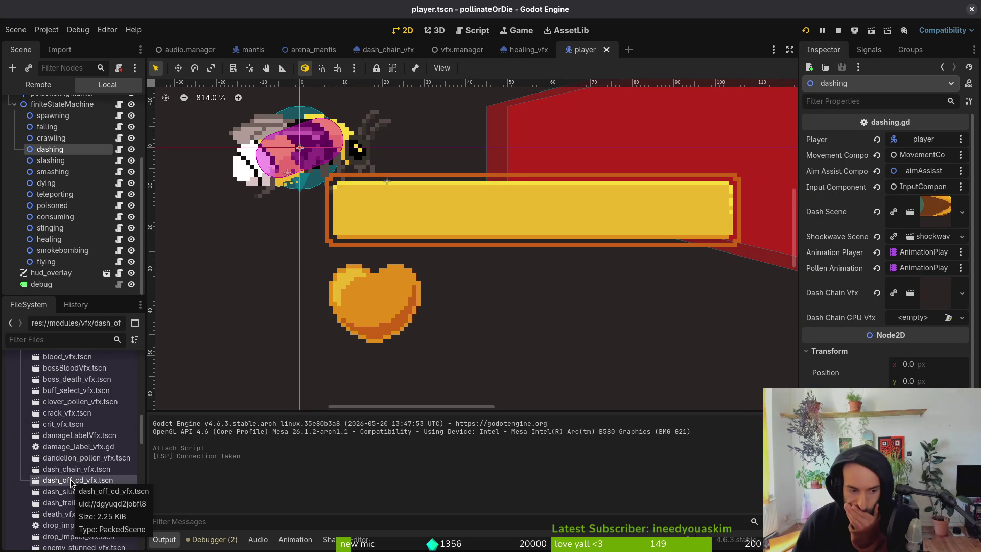
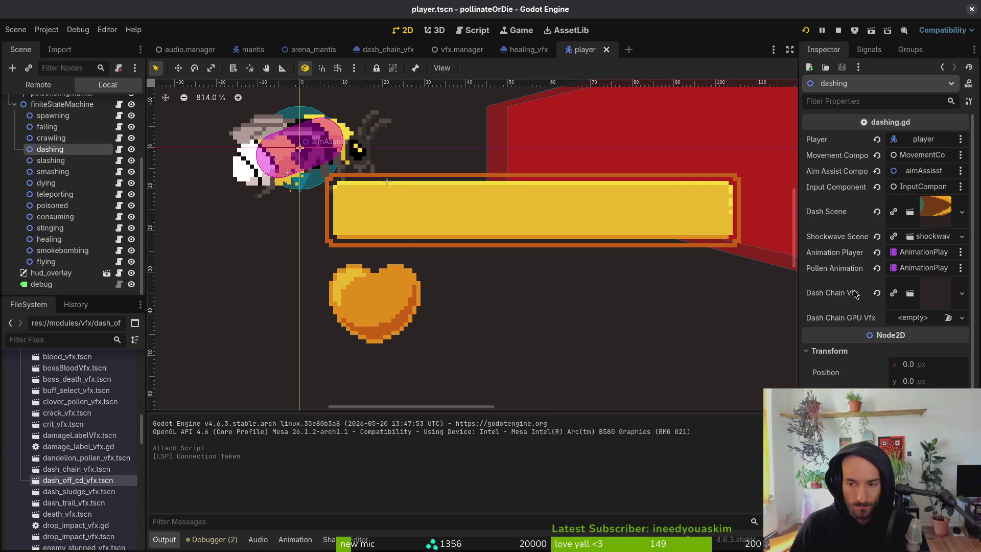
Step: Quick Load the dash chain particle scene into the dashing state's Dash Chain GPU Vfx property
left_click(913, 318)
left_click(928, 364)
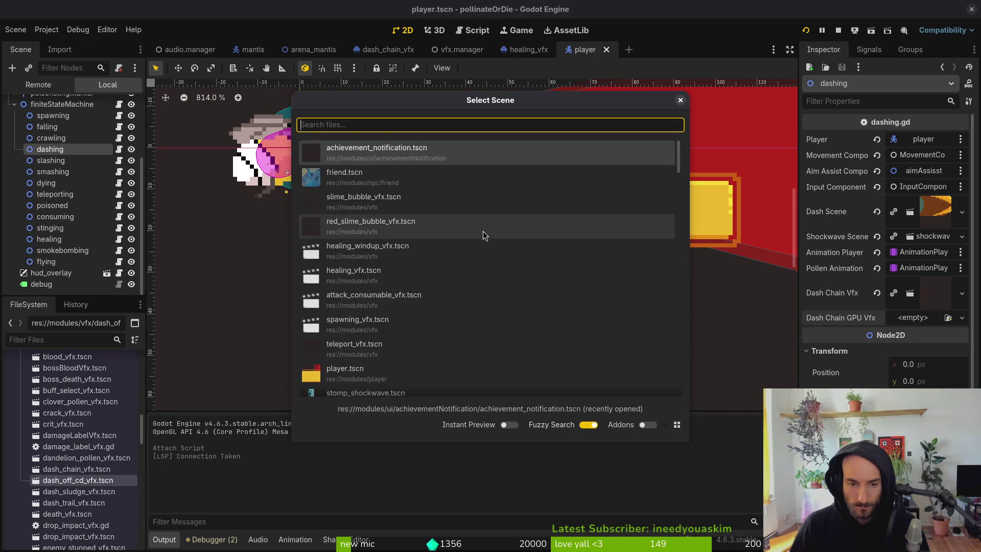
type("dash")
key("Return")
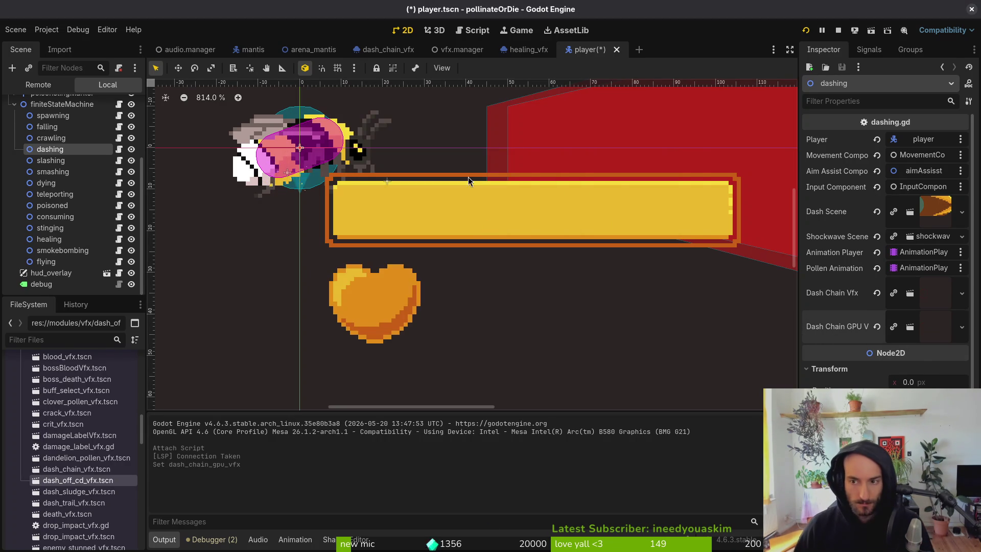
key("alt+Tab")
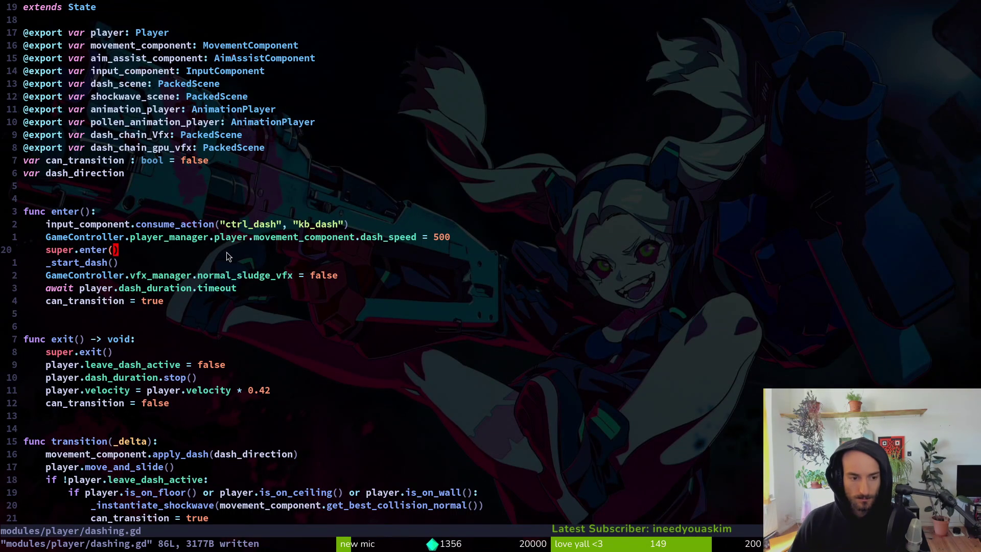
Step: Change the first instantiate_vfx argument in _start_dash to dash_chain_gpu_vfx and save dashing.gd
key("ctrl+6")
key("ctrl+6")
scroll(250, 315, "down", 6)
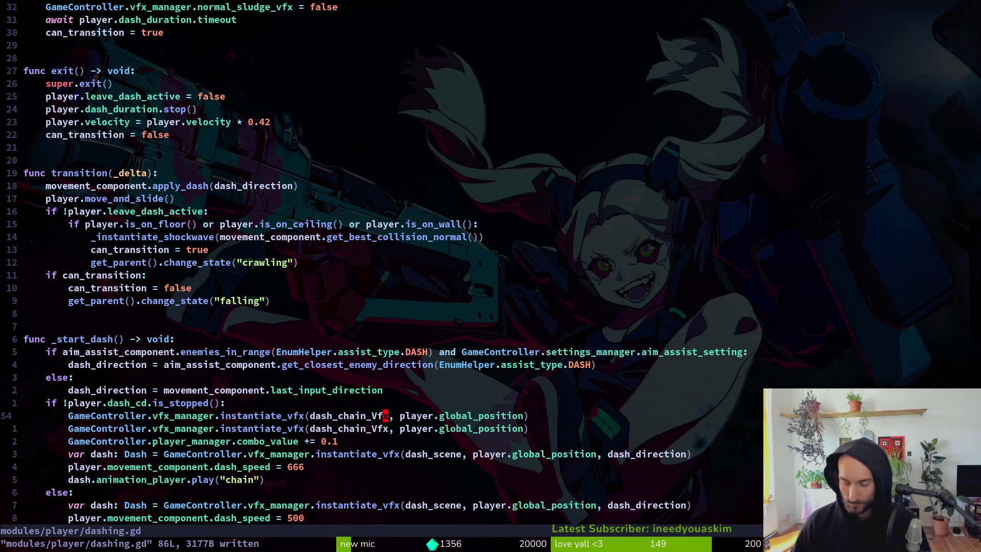
type("ashgpu")
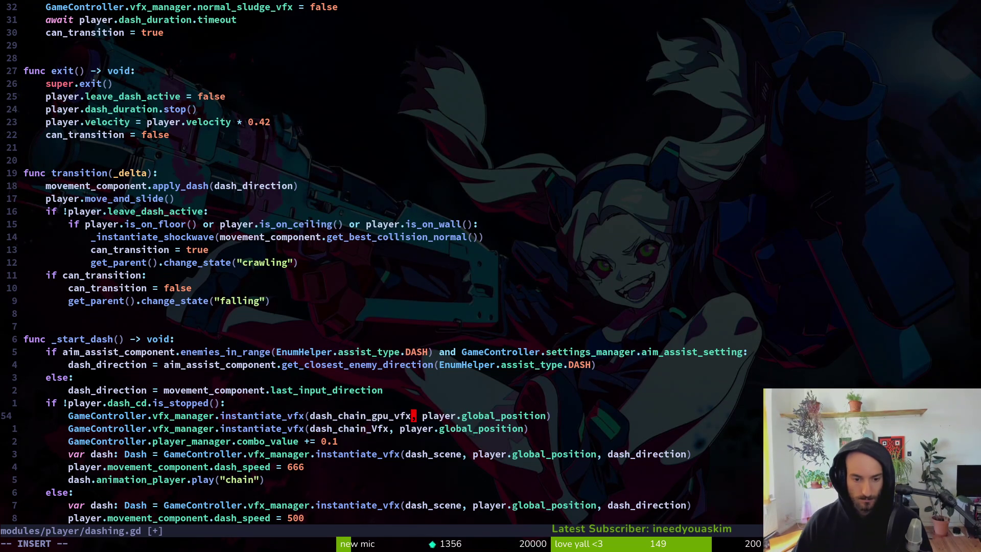
key("Return")
key("Escape")
key("Return")
key("alt+Tab")
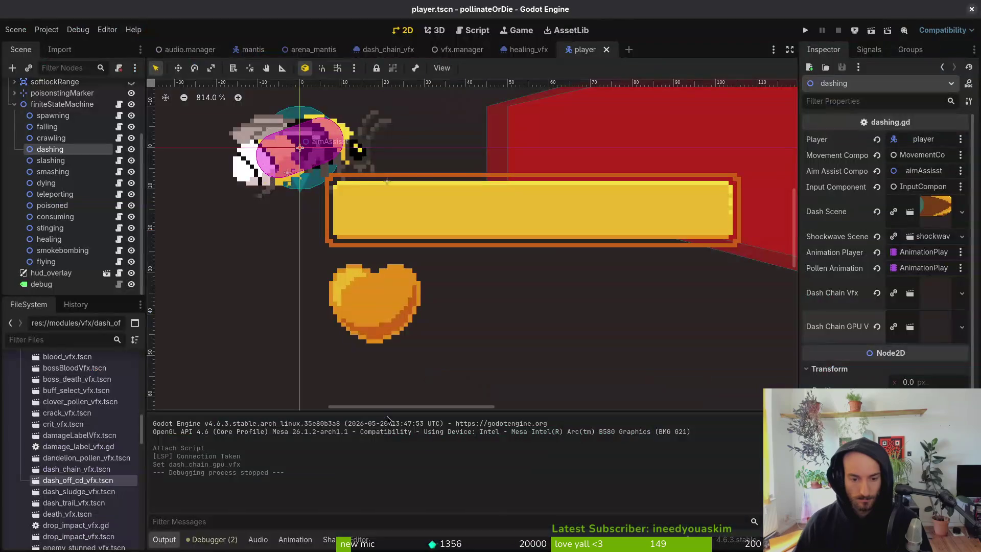
Step: Run the game, continue into the hive, and dash toward the cactus in the next room
left_click(803, 31)
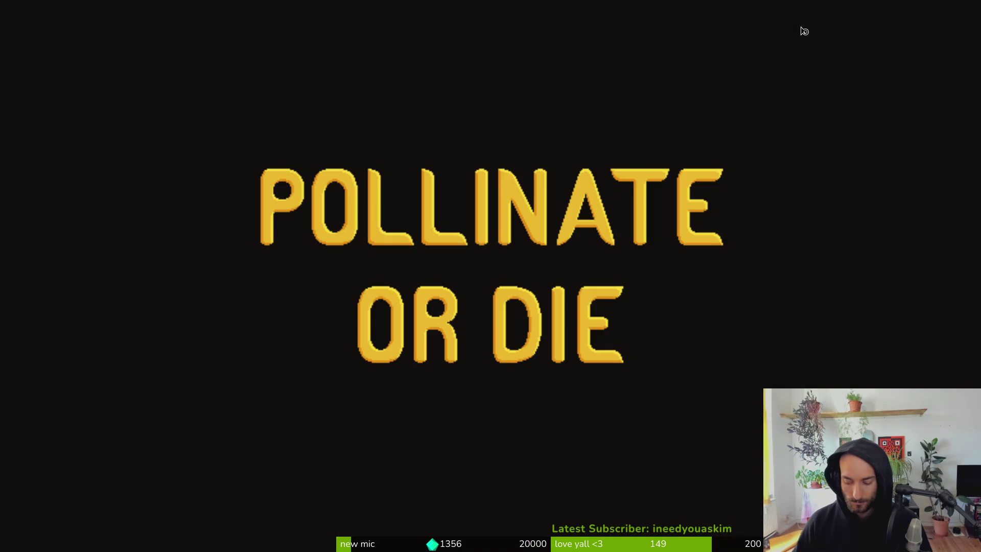
key("Return")
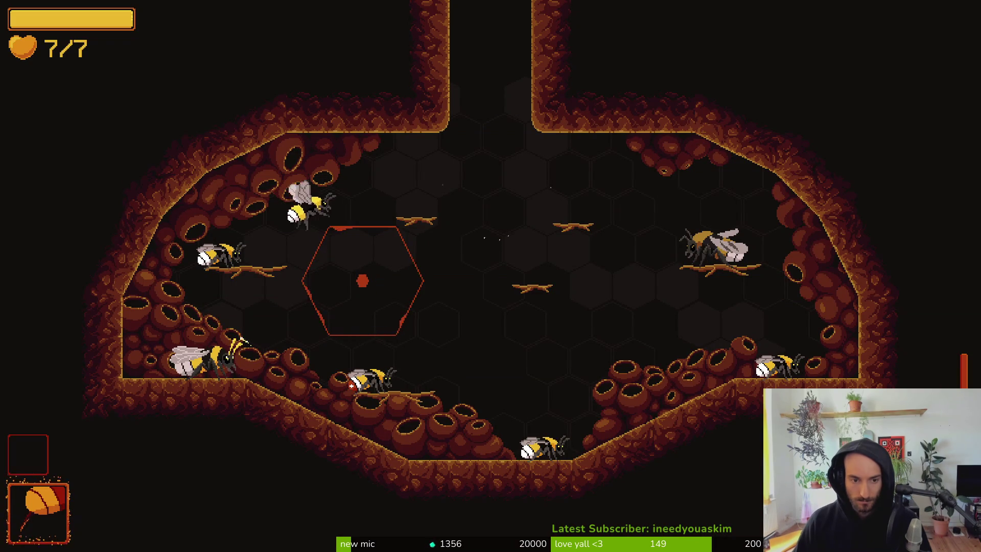
left_click(463, 250)
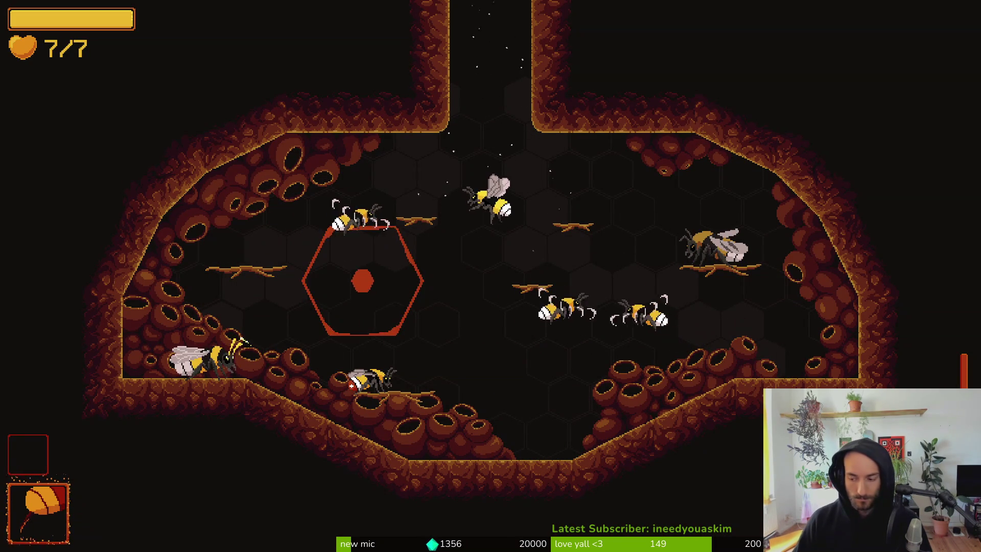
key("w")
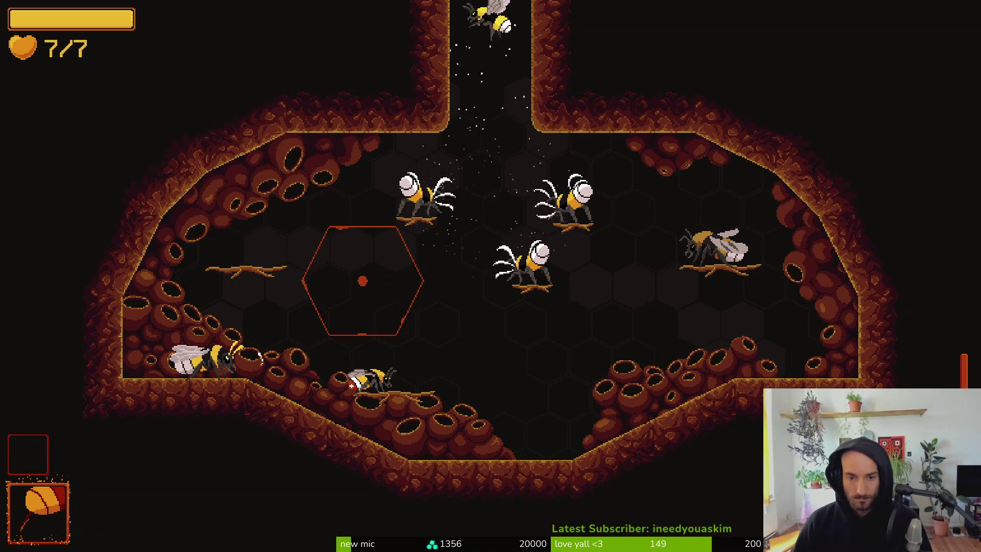
key("a")
key("d")
key("w")
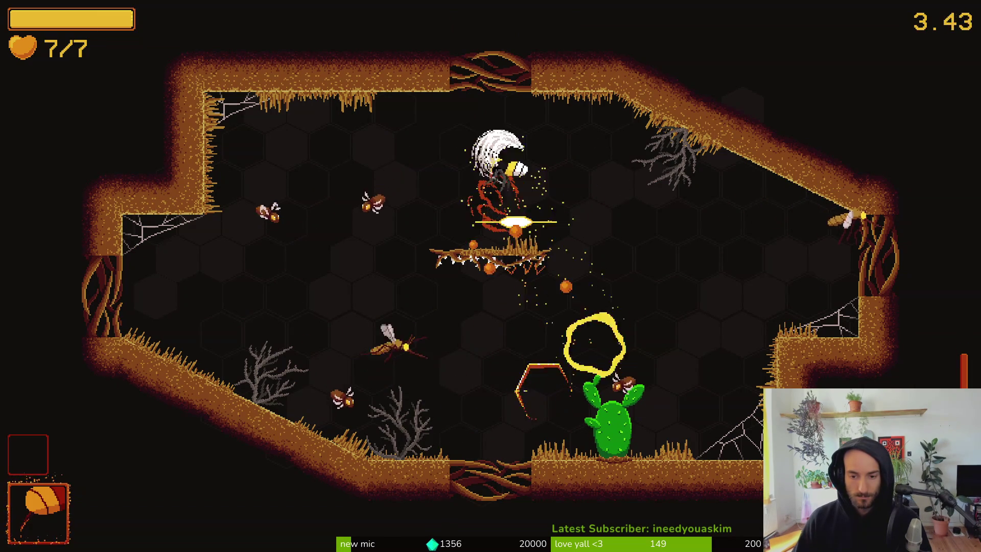
Step: Dash around the next room, then close the game and open the dash_chain_vfx scene
key("d")
key("s")
key("a")
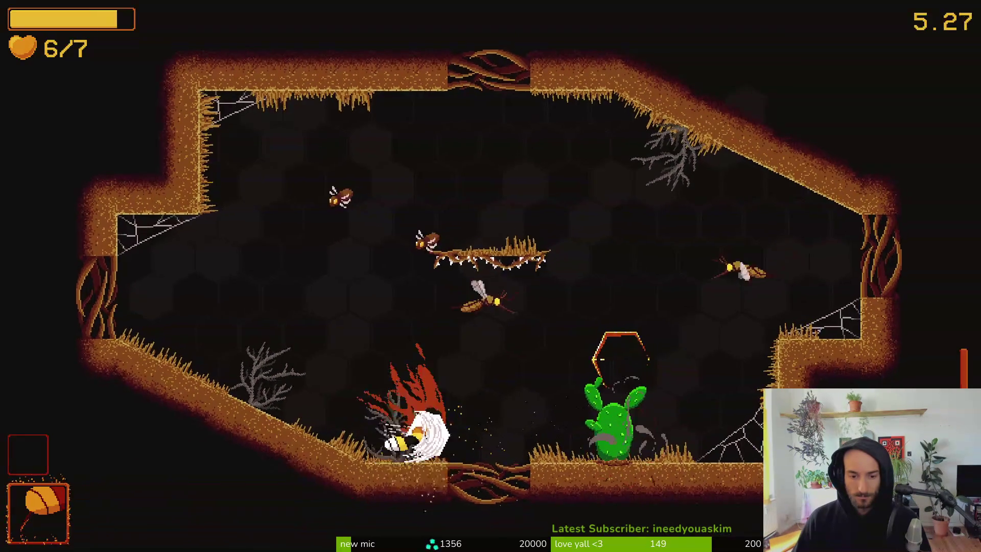
key("w")
key("a")
key("s")
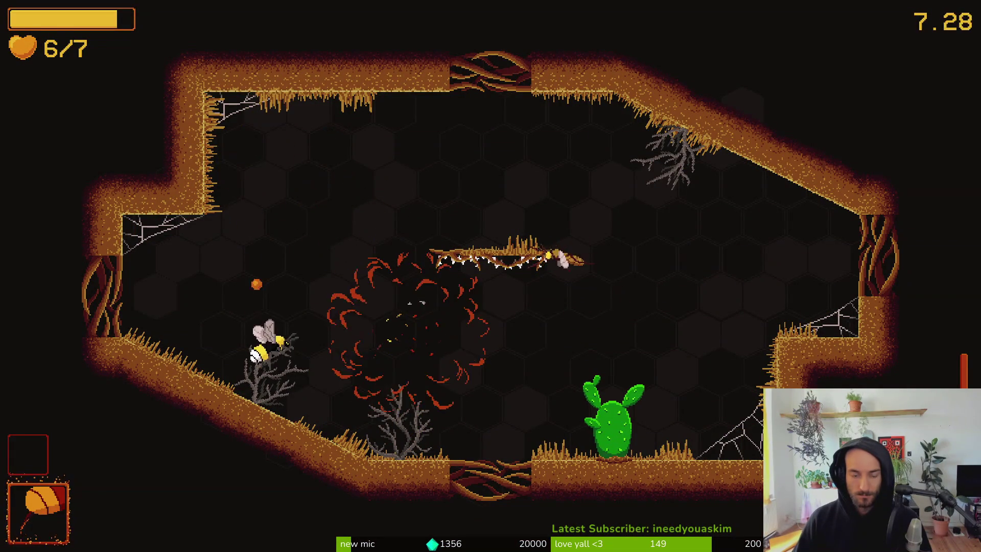
key("Escape")
key("F8")
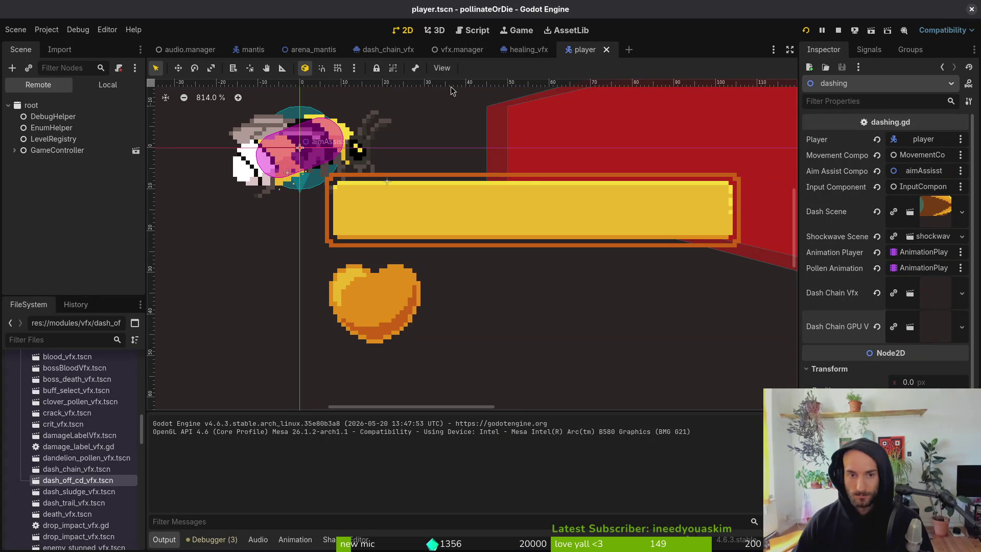
left_click(388, 54)
Step: Reduce the Process Material emission ring radius and inner radius in dash_chain_vfx, then rerun the game
left_click(107, 84)
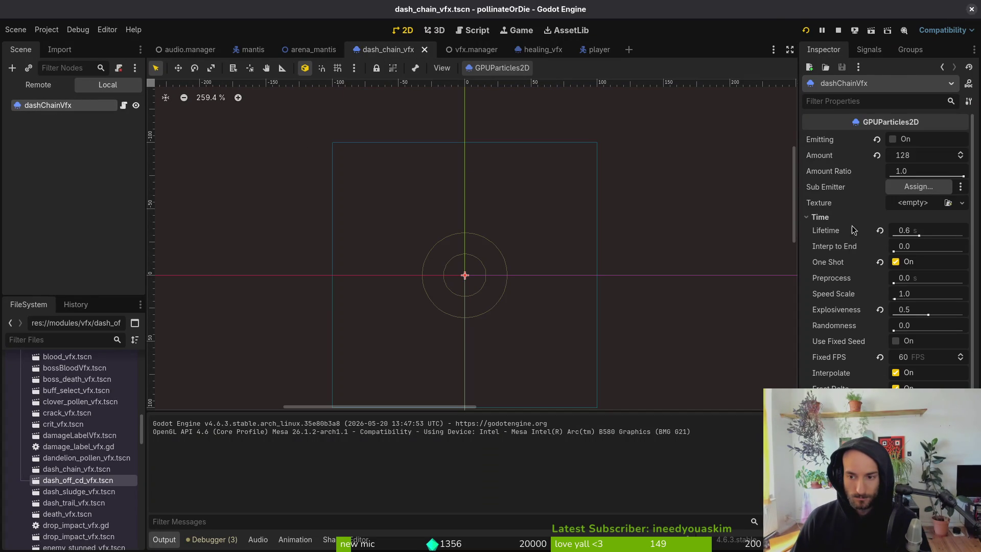
left_click(838, 217)
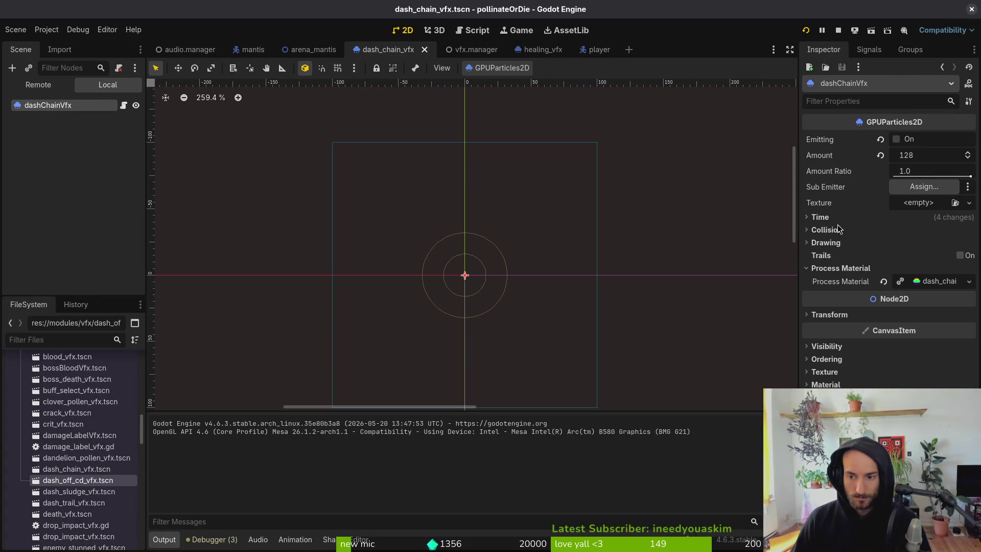
left_click(926, 285)
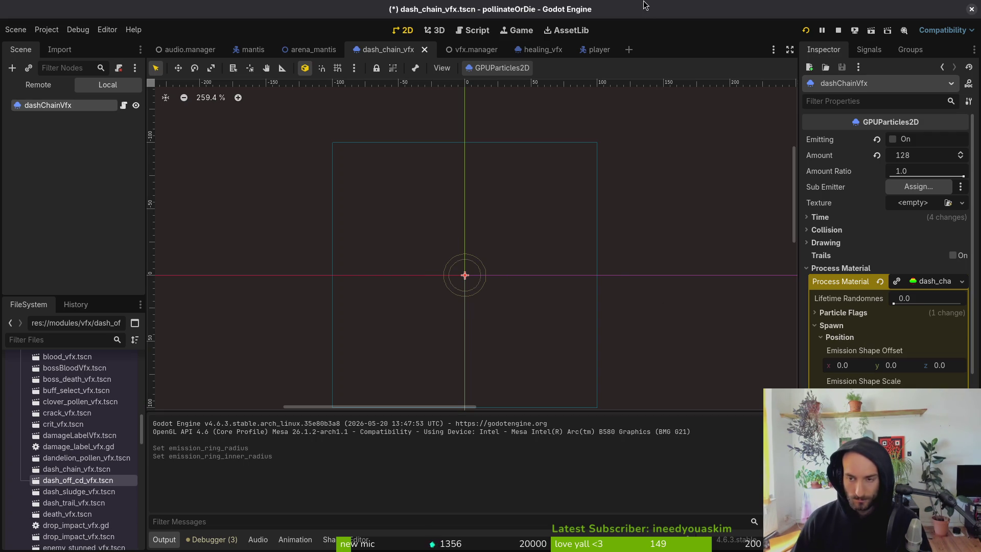
key("F5")
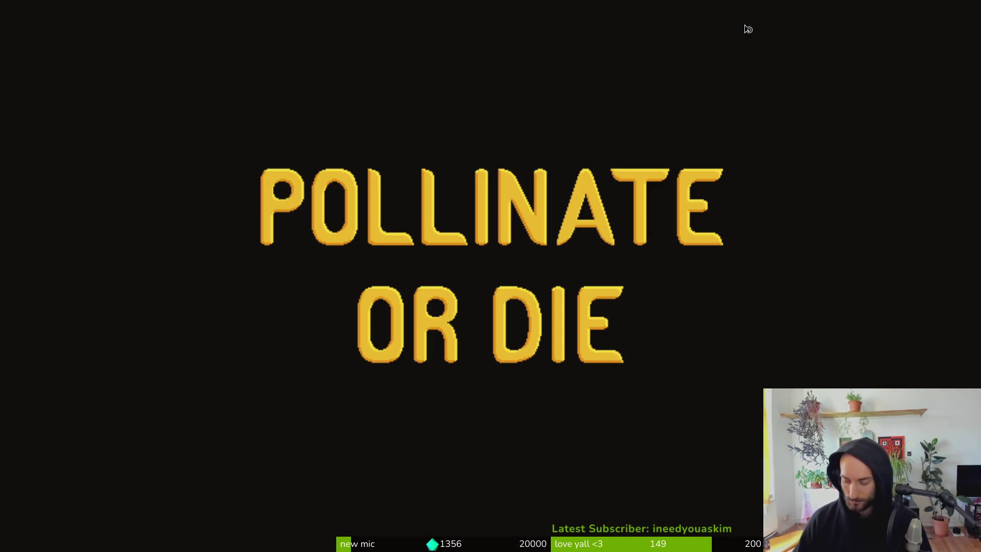
Step: Continue from the menu and load the mantis arena through the debug level select
key("Return")
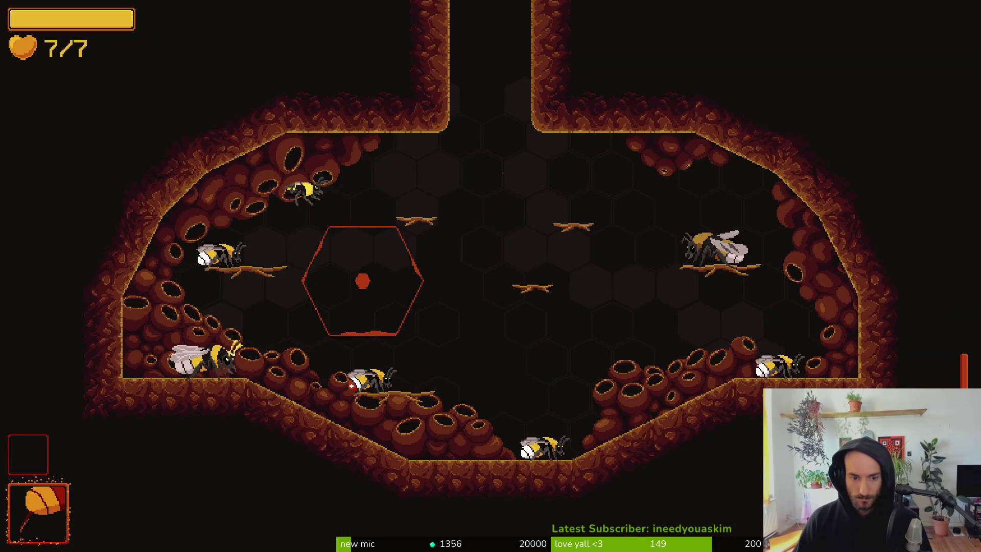
key("Tab")
key("Down")
key("Down")
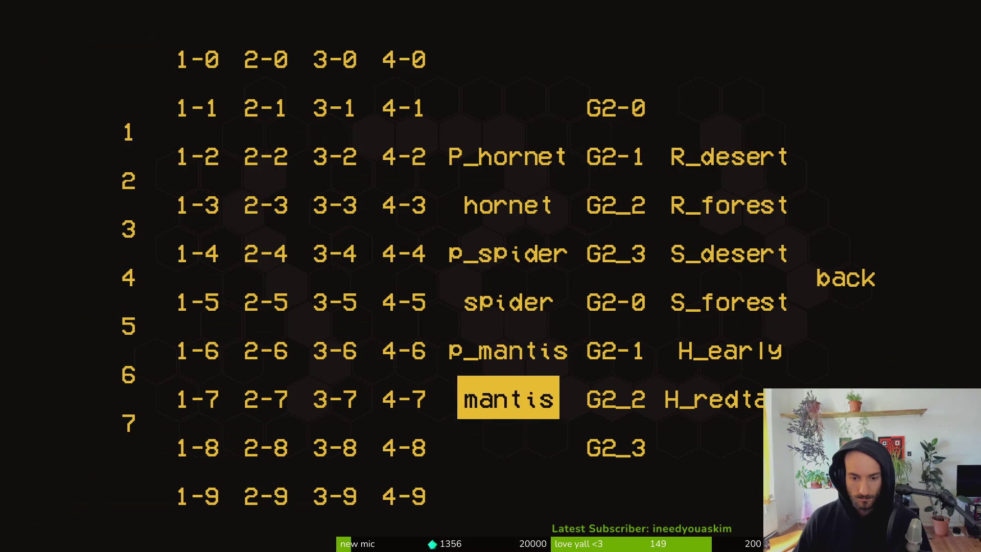
key("Return")
Step: Dash the bee around the mantis arena, striking the mantis and the plant
key("Down")
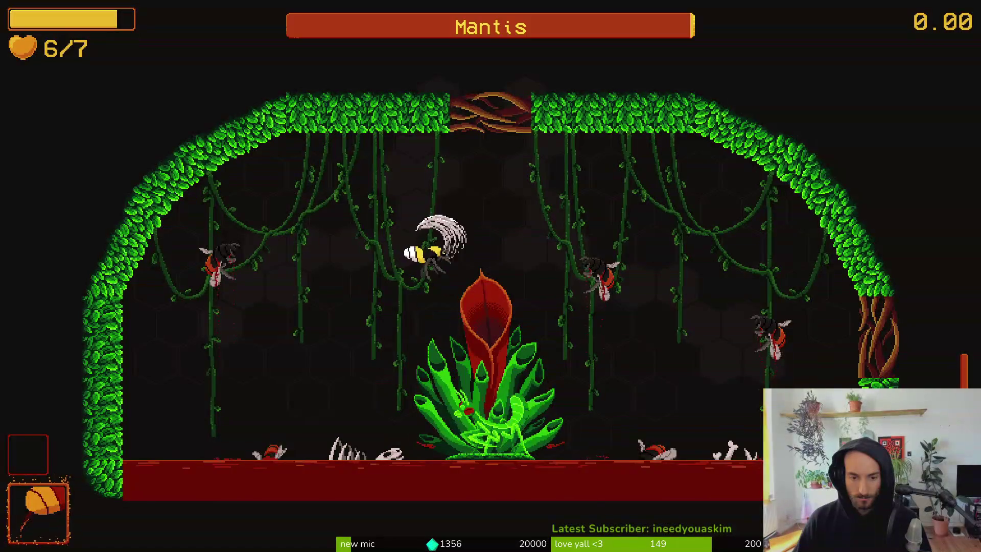
key("Left")
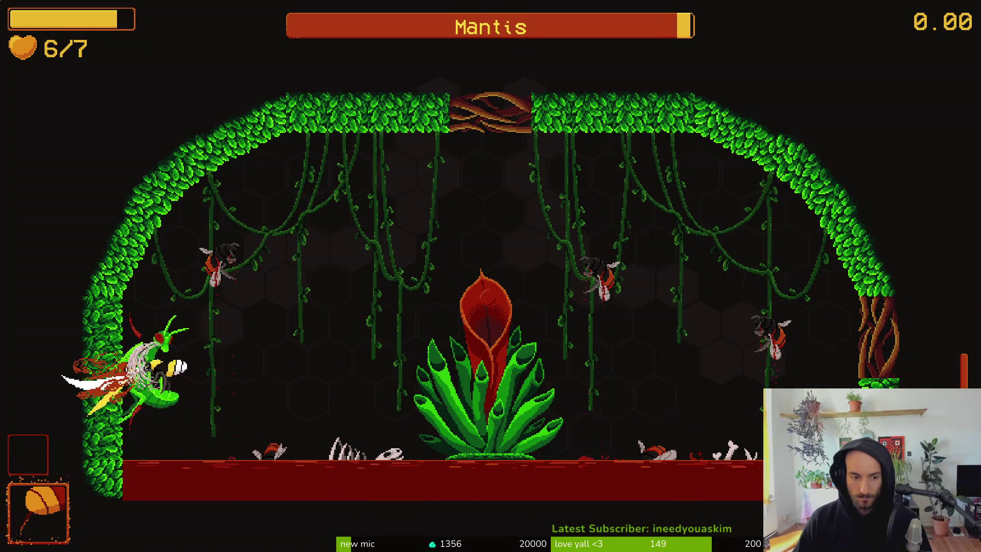
key("Right")
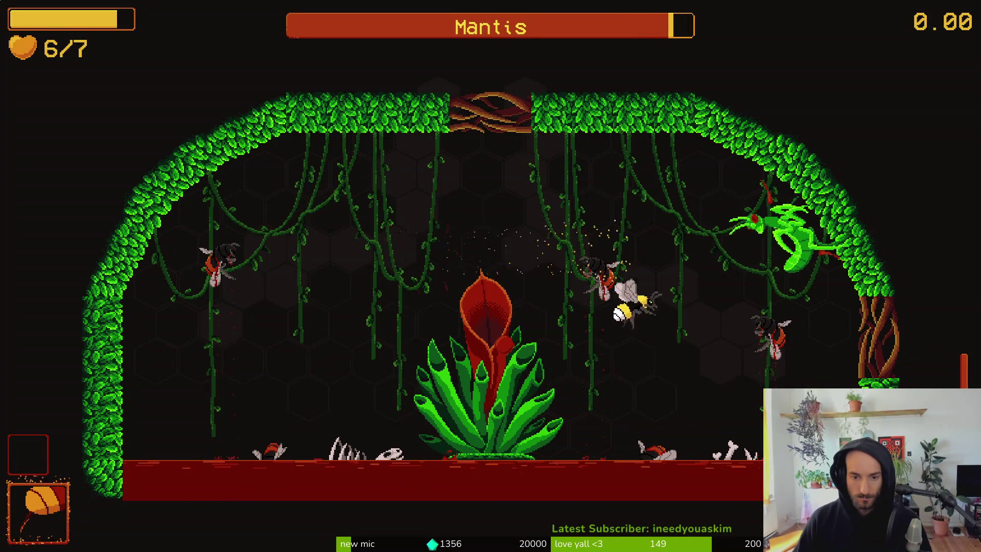
key("Left")
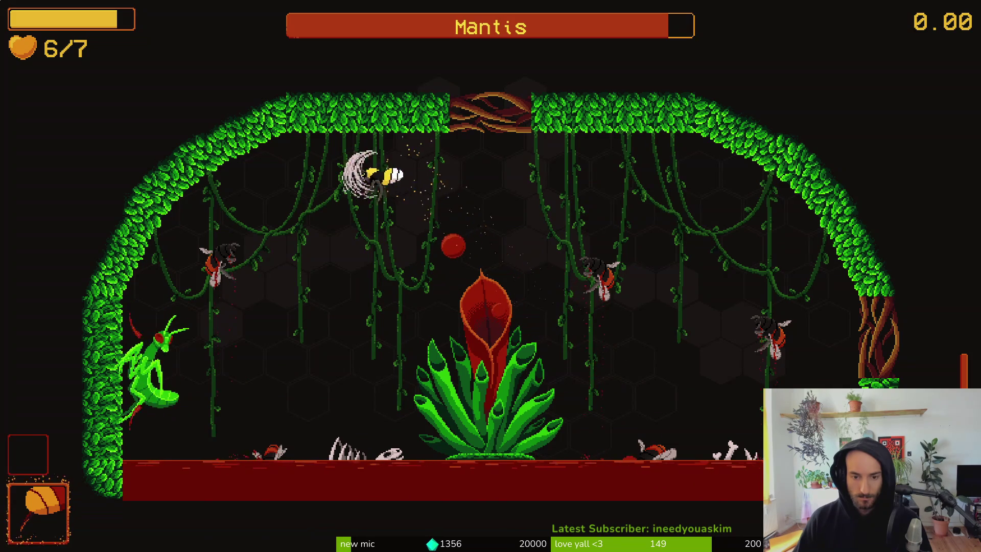
key("Right")
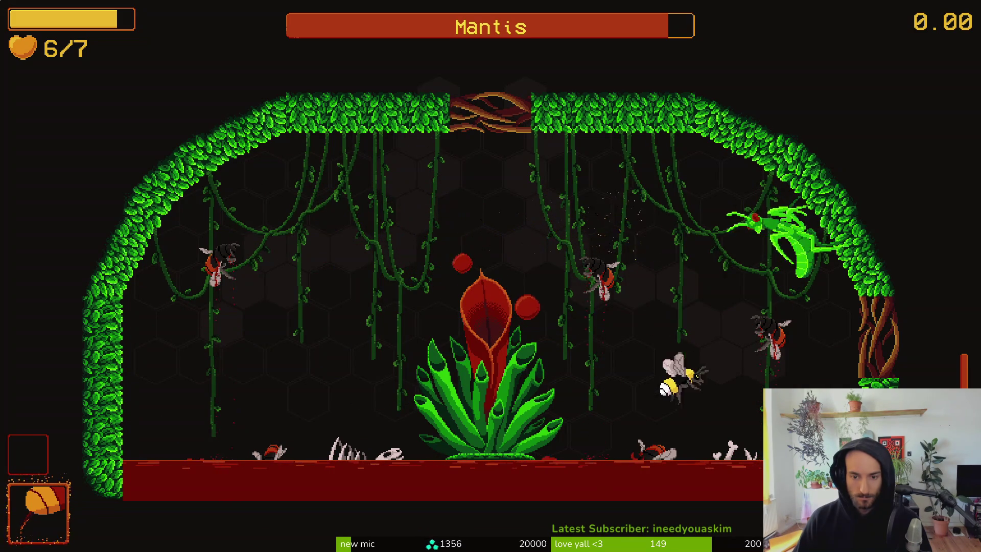
key("Left")
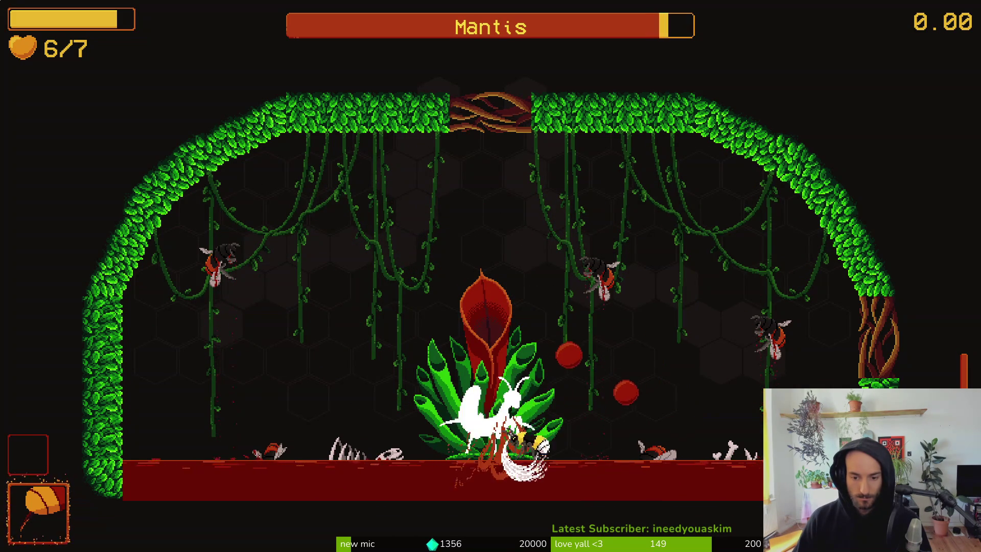
key("Up")
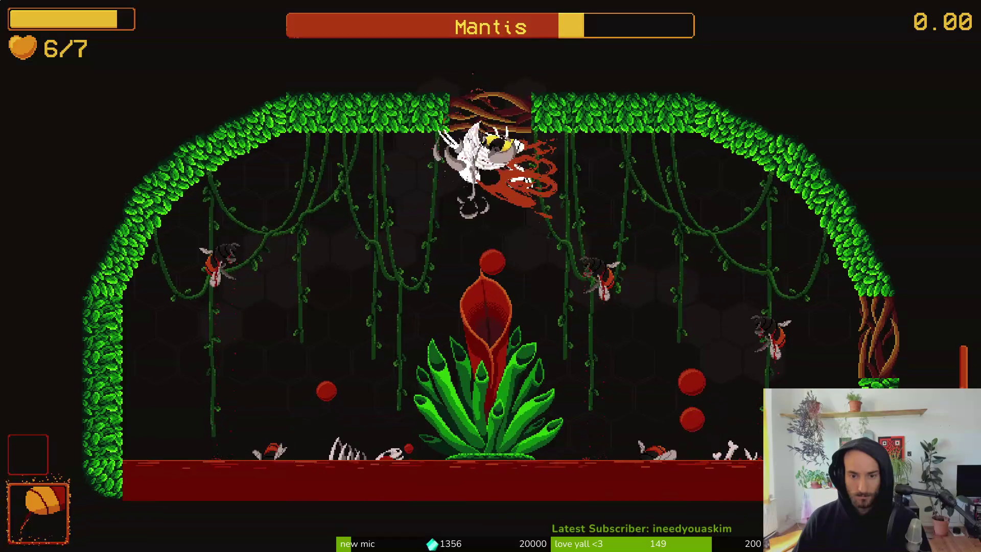
key("Right")
key("Down")
key("Left")
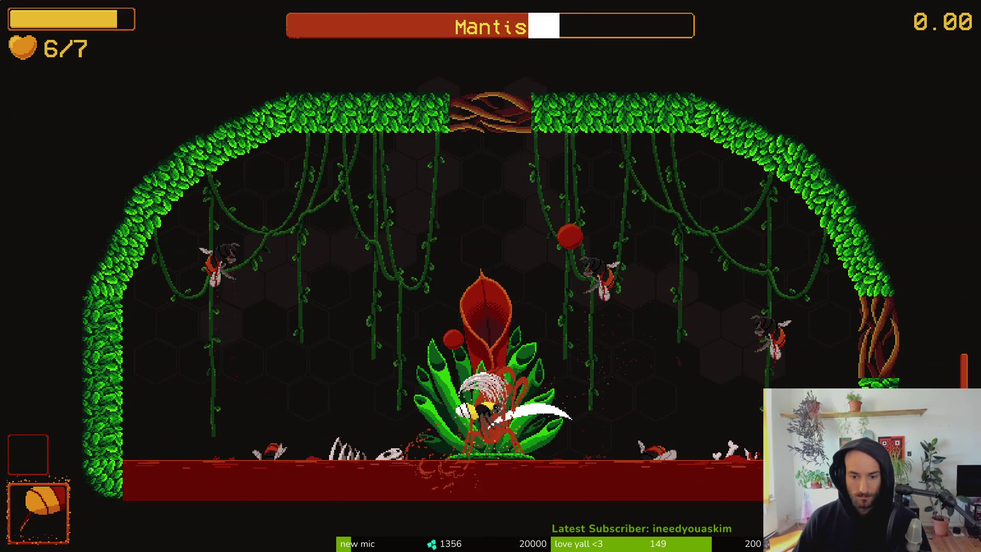
key("Up")
Step: Keep dash-slashing the mantis and plant base, then pause and return to Godot
key("Down")
key("Right")
key("Up")
key("Left")
key("Down")
key("Up")
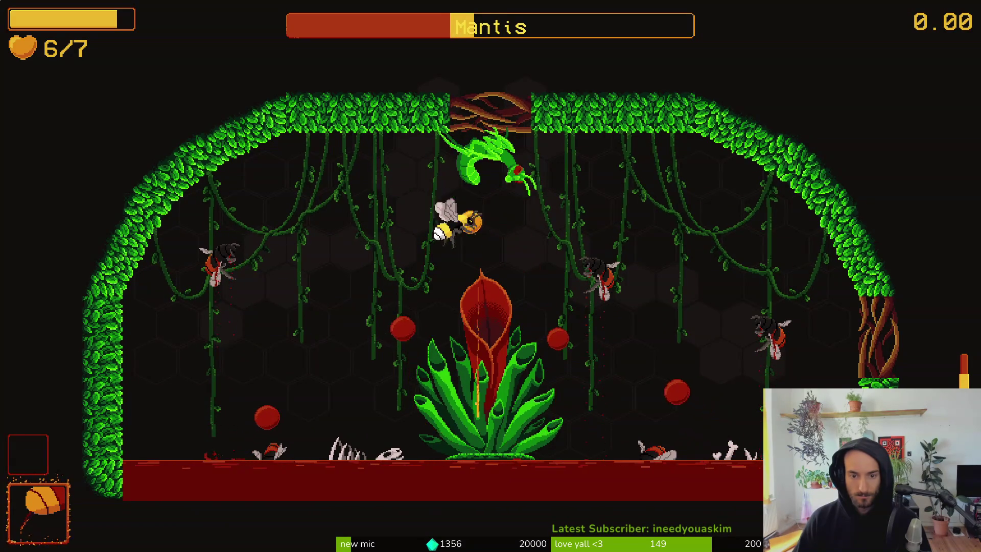
key("Right")
key("Left")
key("Up")
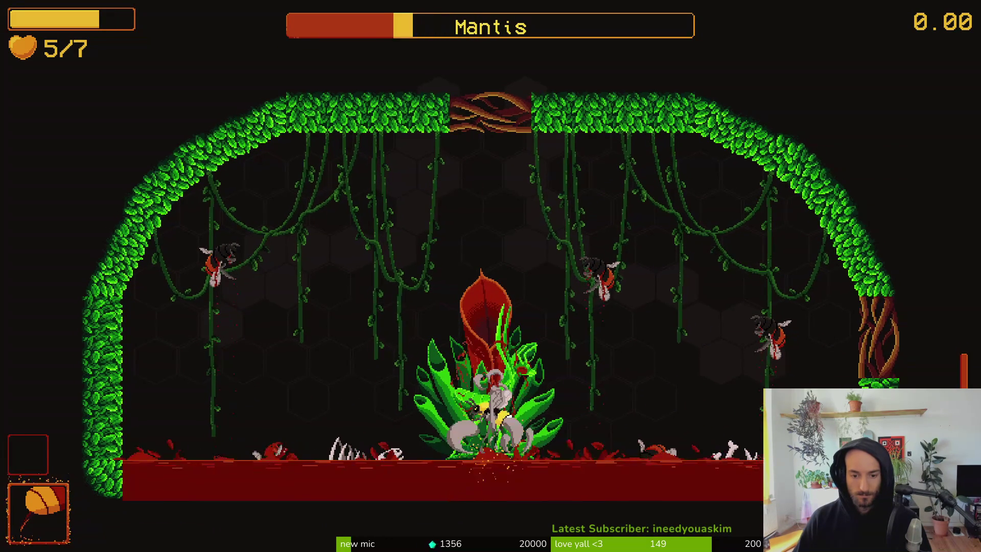
key("Escape")
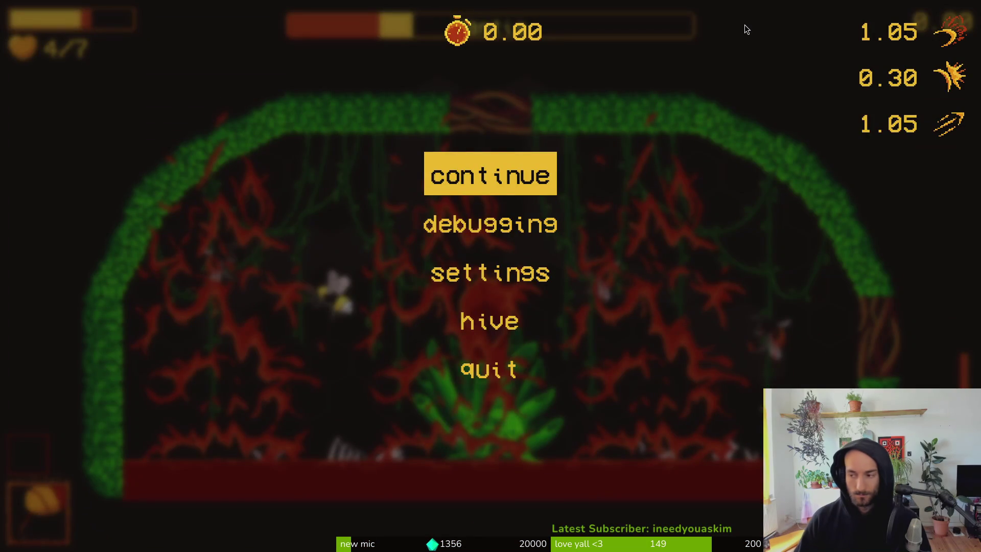
key("alt+Tab")
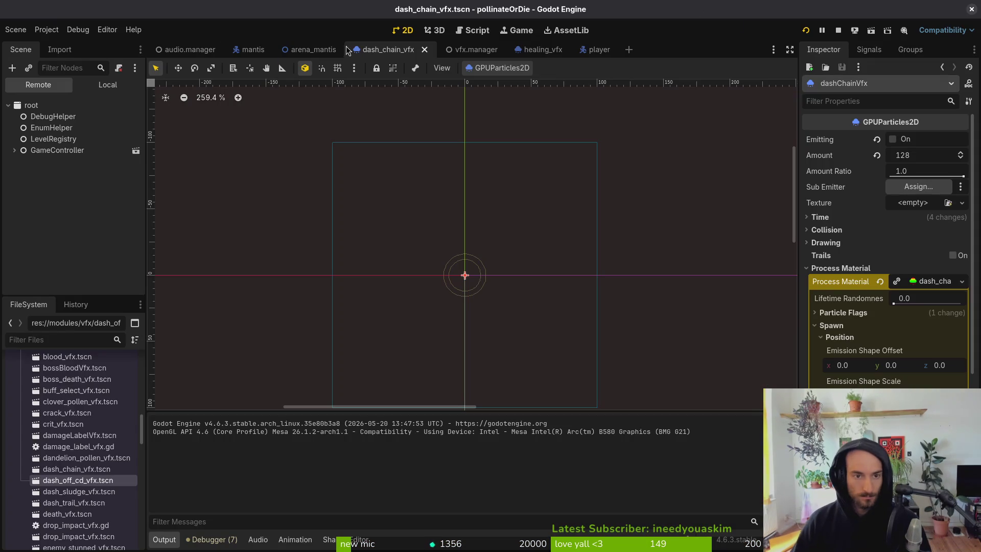
Step: Preview the sphere-emission dash chain burst, save dash_chain_vfx, and start the game from the menu
left_click(114, 85)
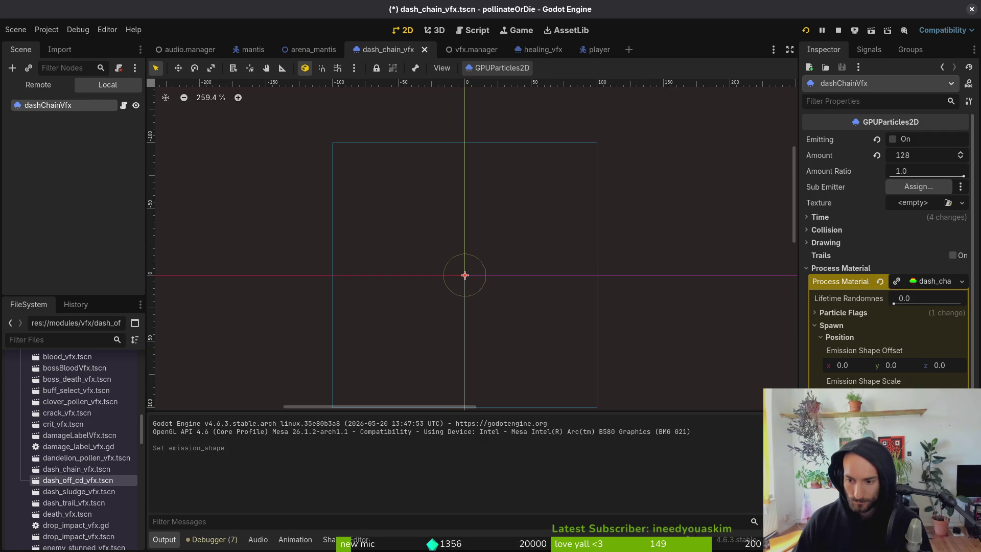
key("ctrl+s")
scroll(481, 272, "up", 2)
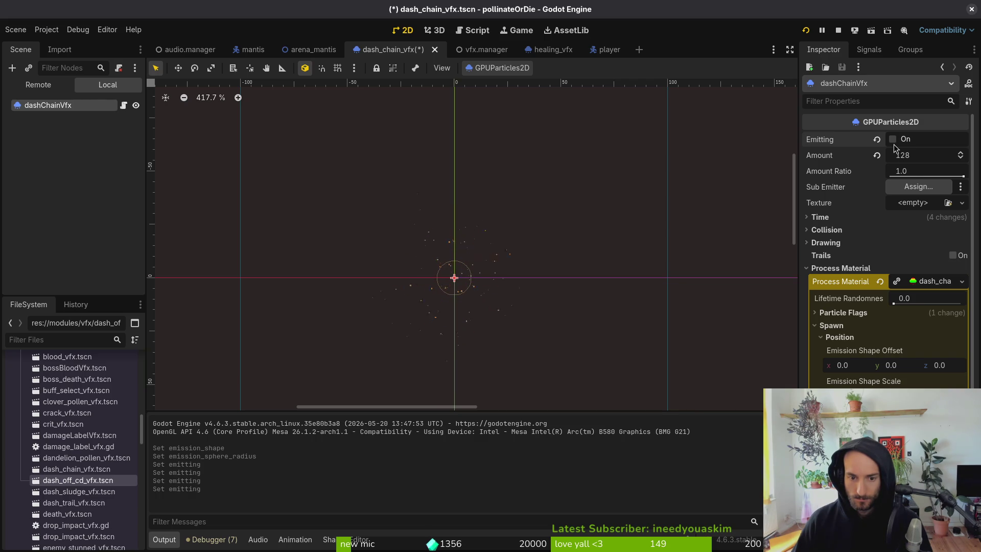
left_click(806, 28)
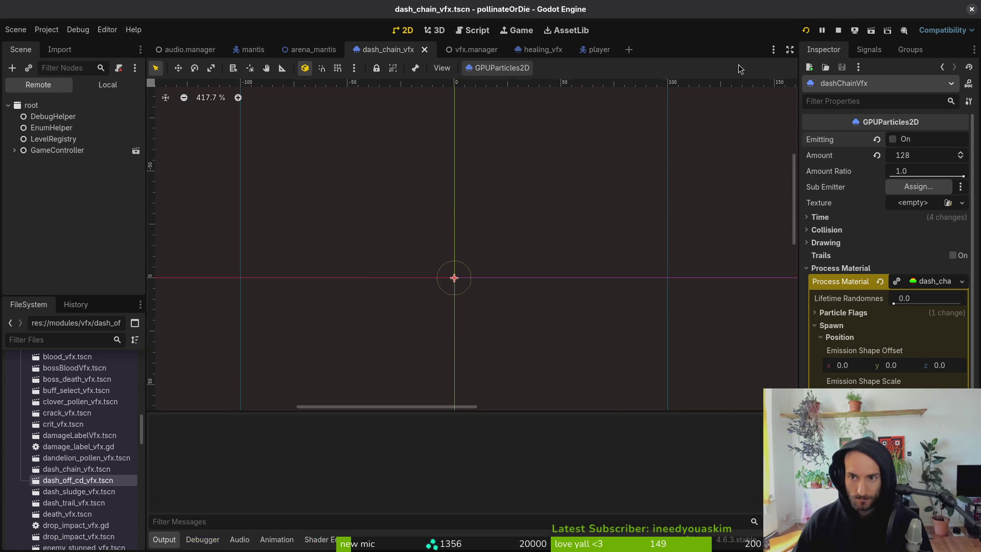
key("Return")
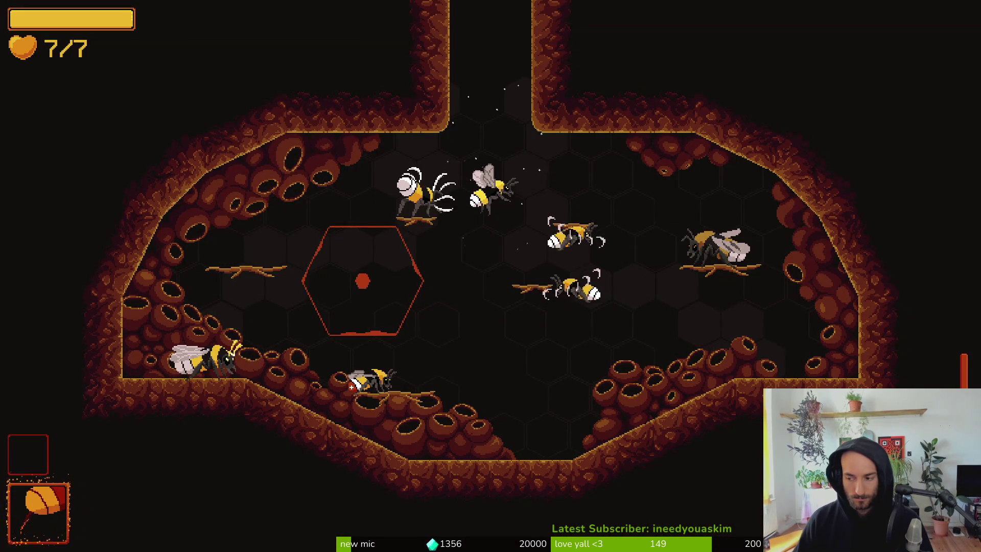
Step: Fly down through the cave, chaining dashes and slashes at the enemies
key("w")
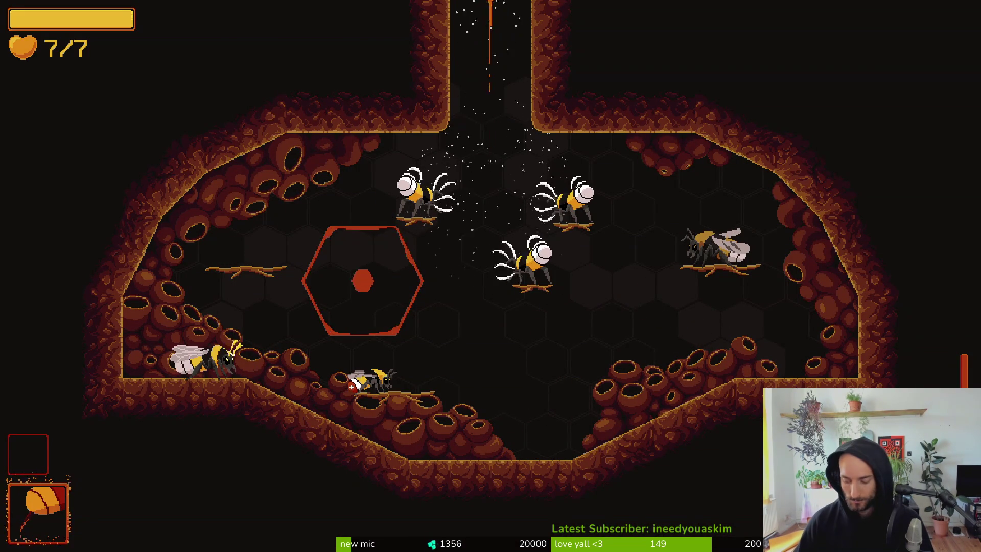
key("s")
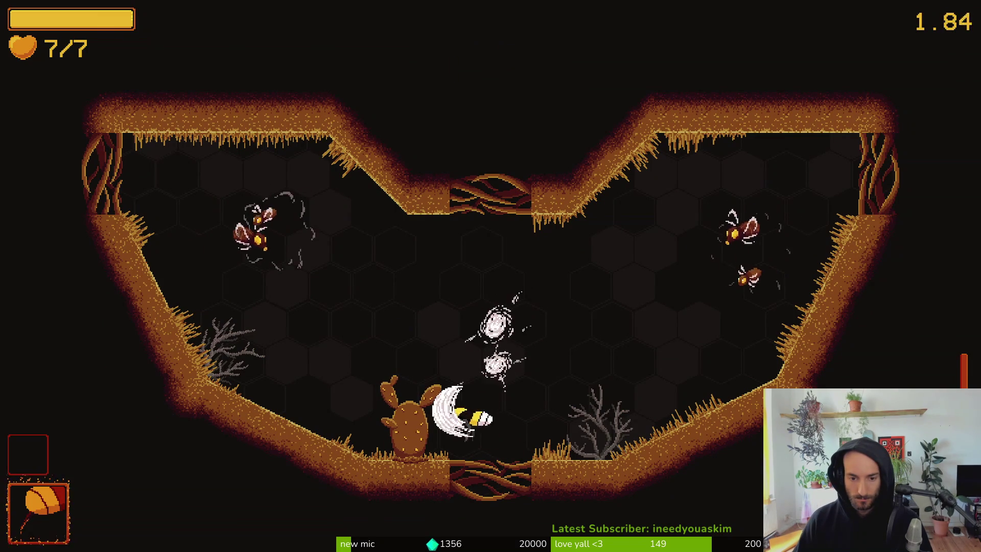
key("d")
key("space")
key("space")
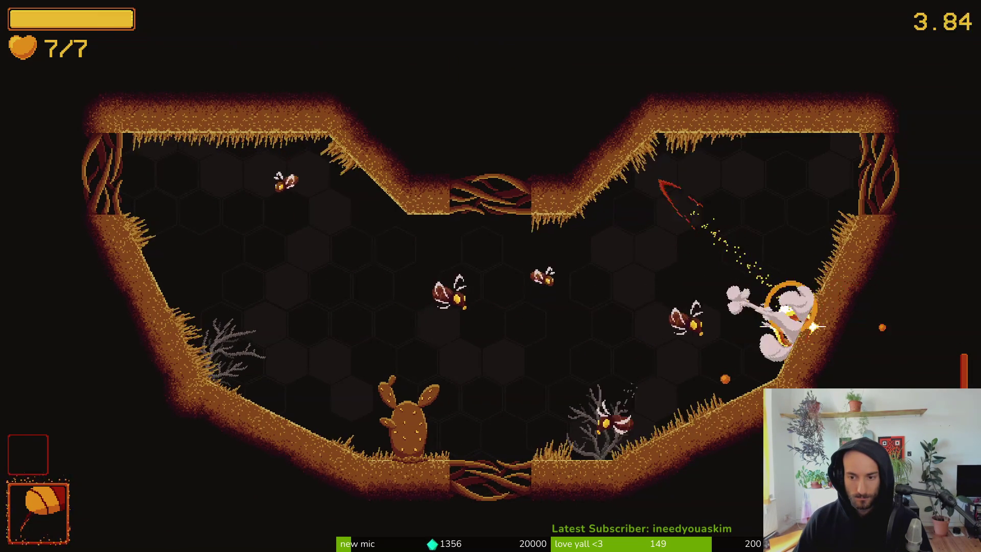
key("a")
key("a")
key("space")
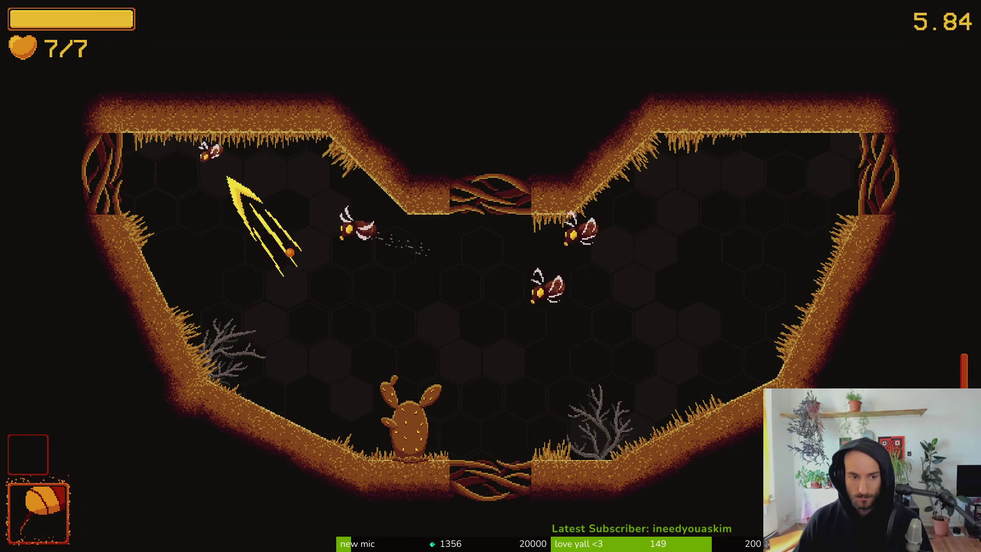
key("d")
key("space")
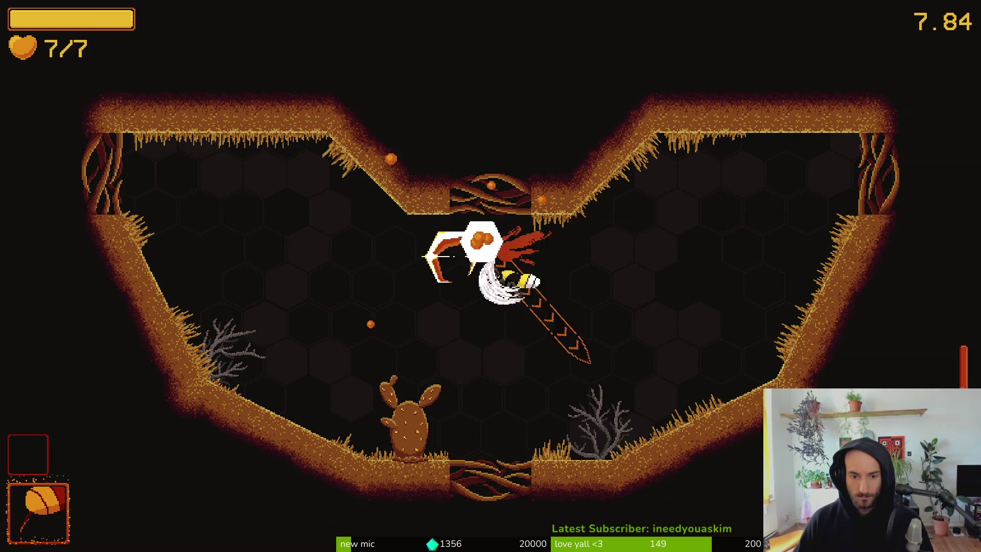
key("a")
key("space")
key("d")
key("space")
key("space")
key("space")
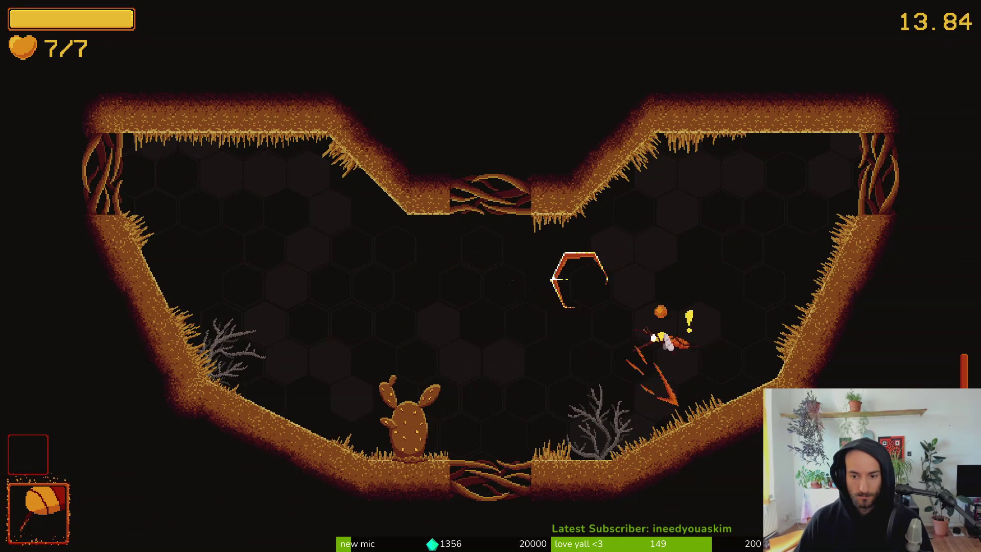
key("a")
key("space")
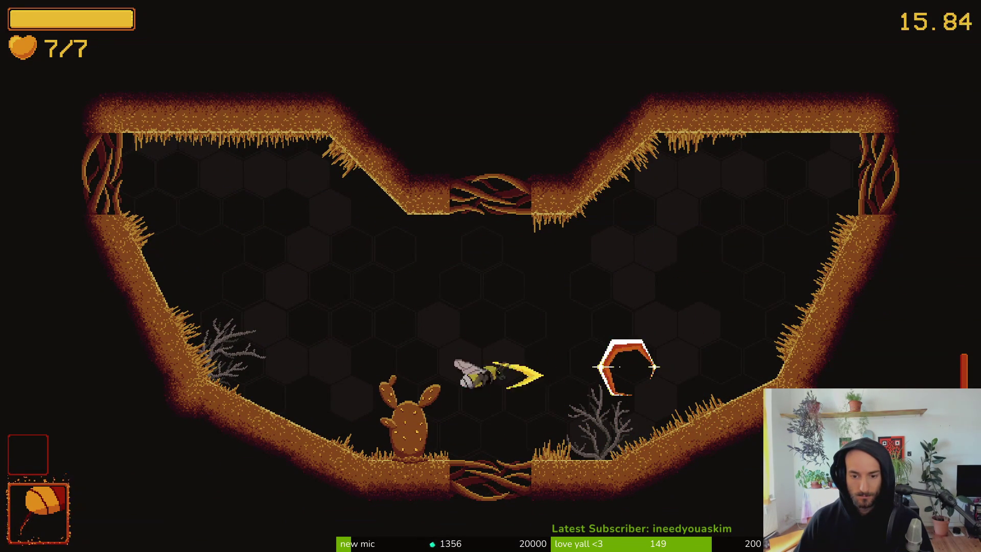
Step: Chain dashes left and right across the next room until its enemies are cleared
key("a")
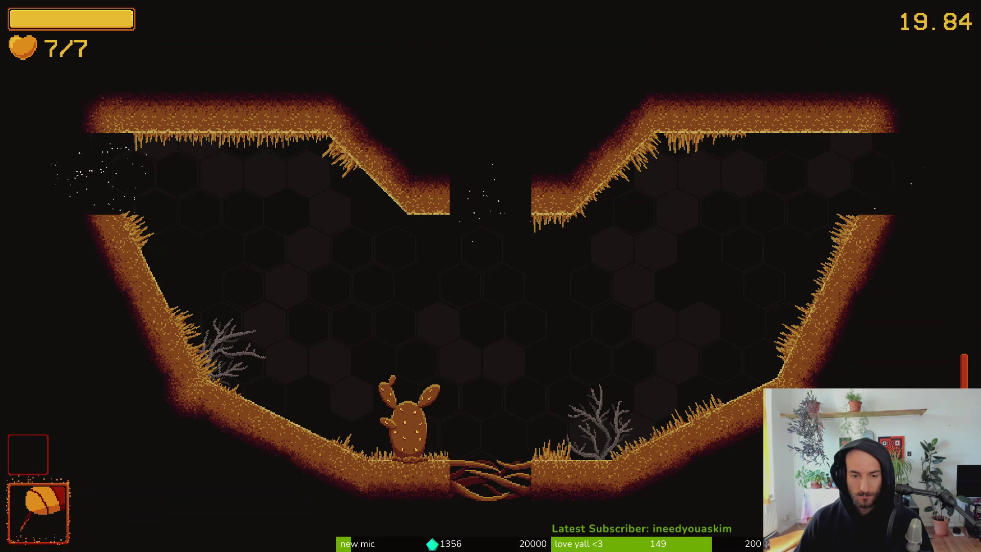
key("space")
key("a")
key("space")
key("a")
key("space")
key("space")
key("d")
key("space")
key("d")
key("space")
key("a")
key("space")
key("space")
key("a")
key("space")
key("d")
key("space")
key("space")
key("space")
key("a")
key("space")
key("w")
key("space")
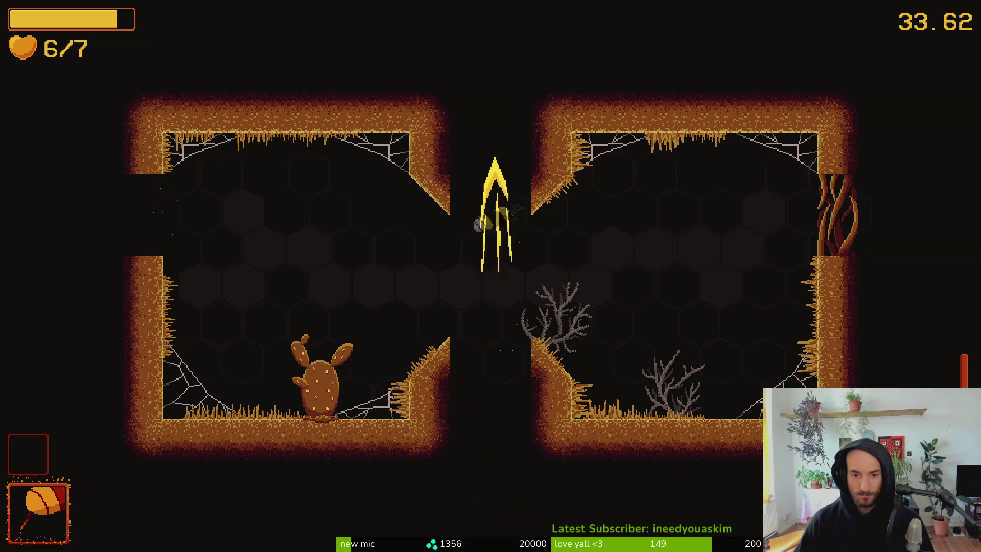
Step: Fly up out of the cleared room and slash the wasps in the following caves
key("w")
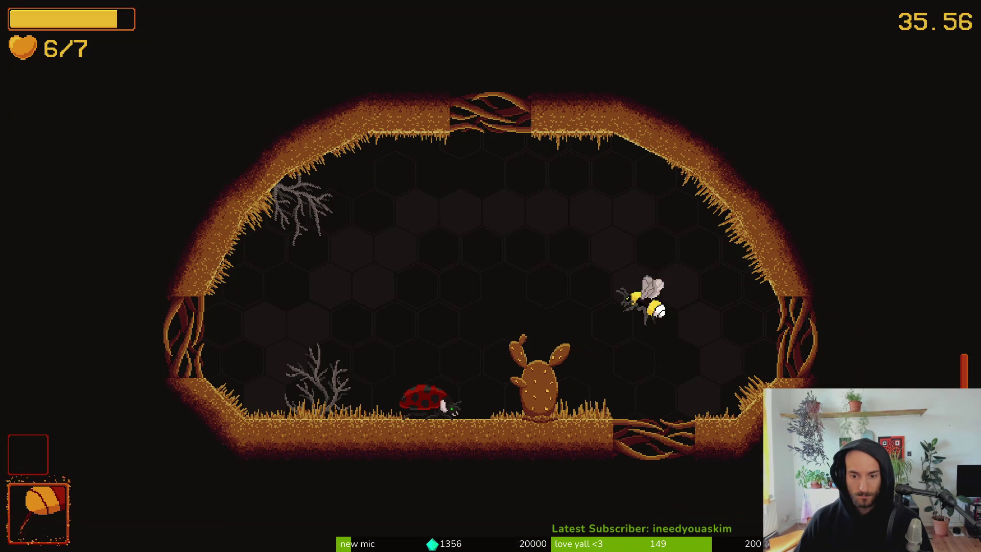
key("w")
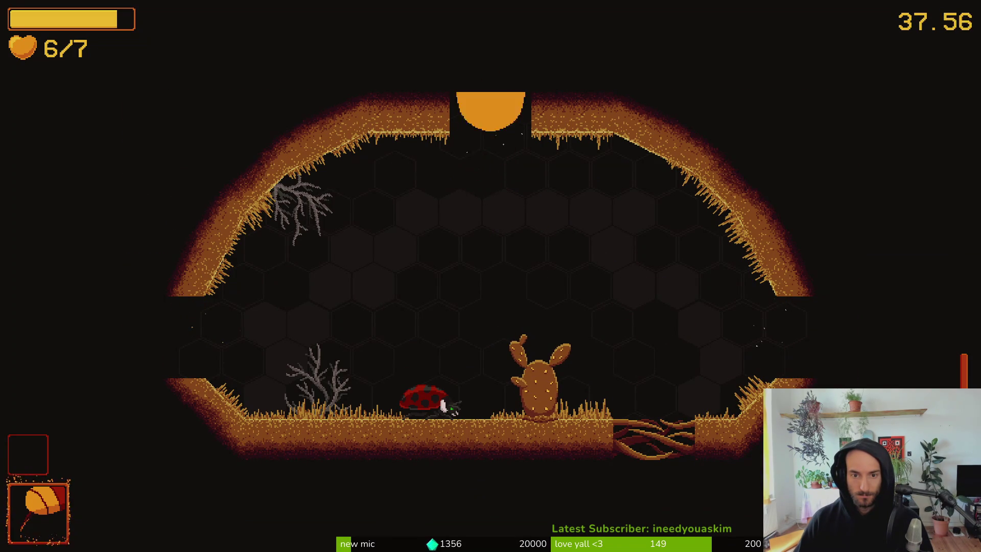
key("space")
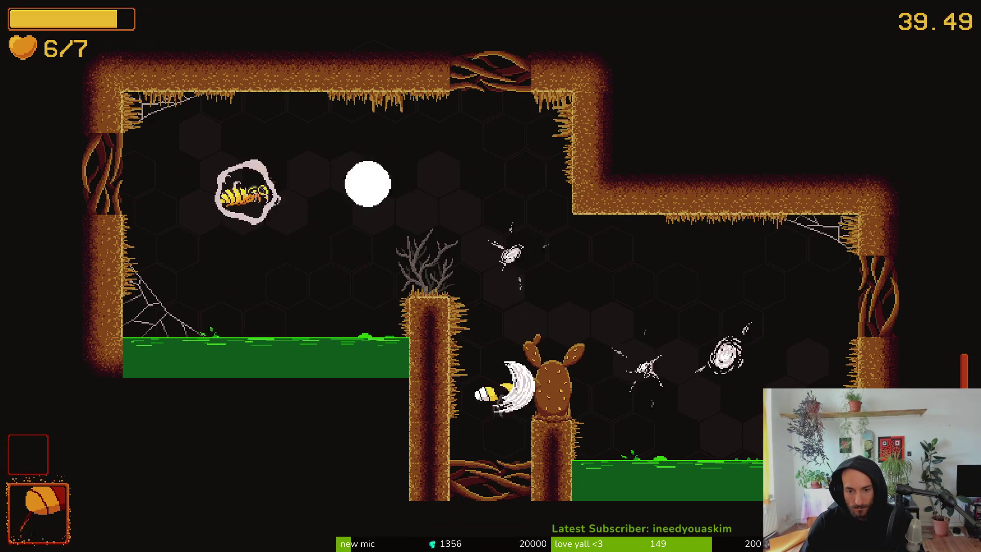
key("space")
key("space")
key("space")
key("space")
key("space")
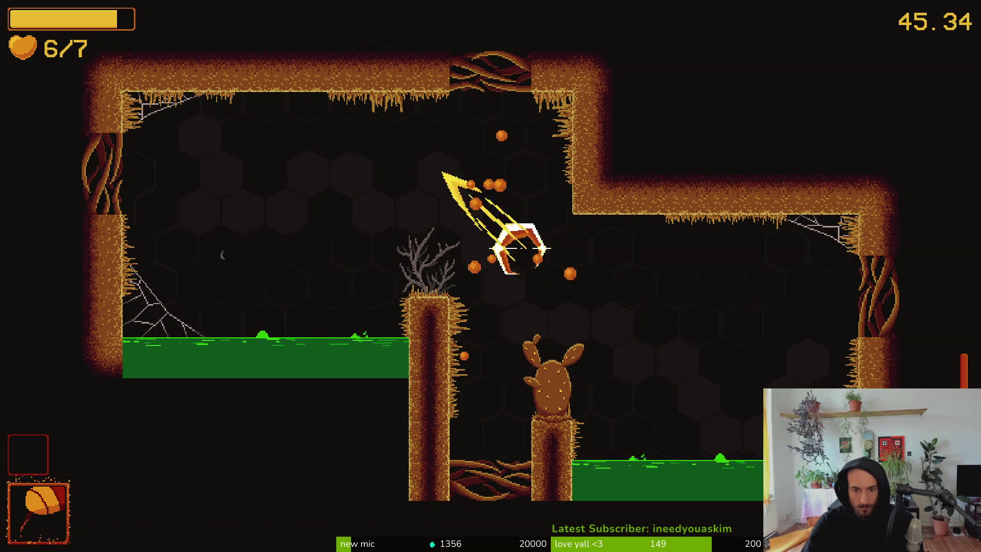
key("space")
key("space")
key("space")
key("space")
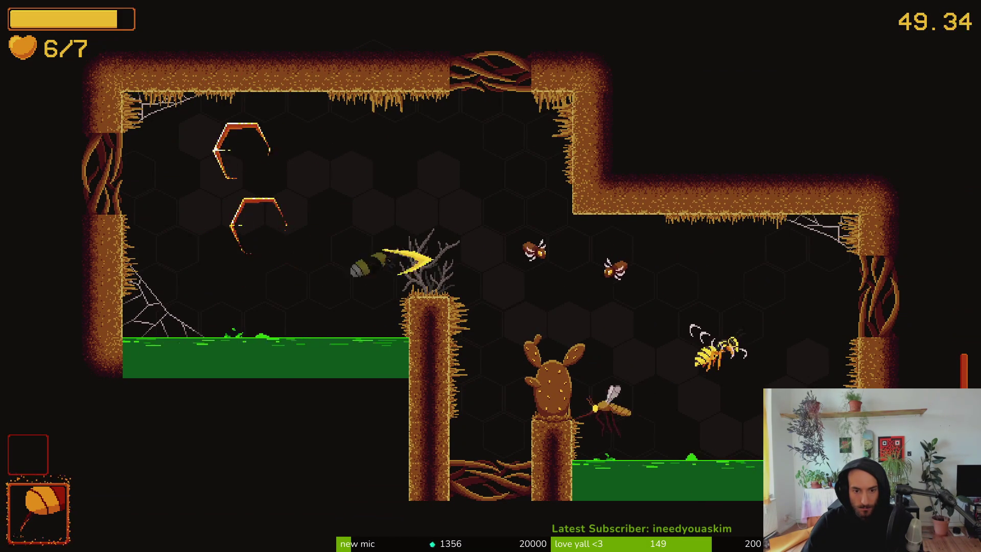
key("space")
key("space")
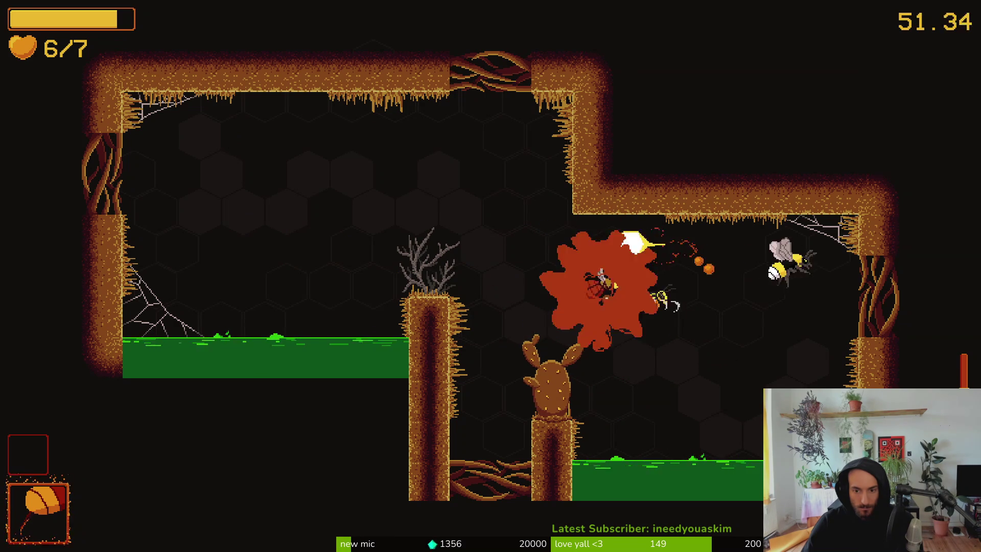
key("space")
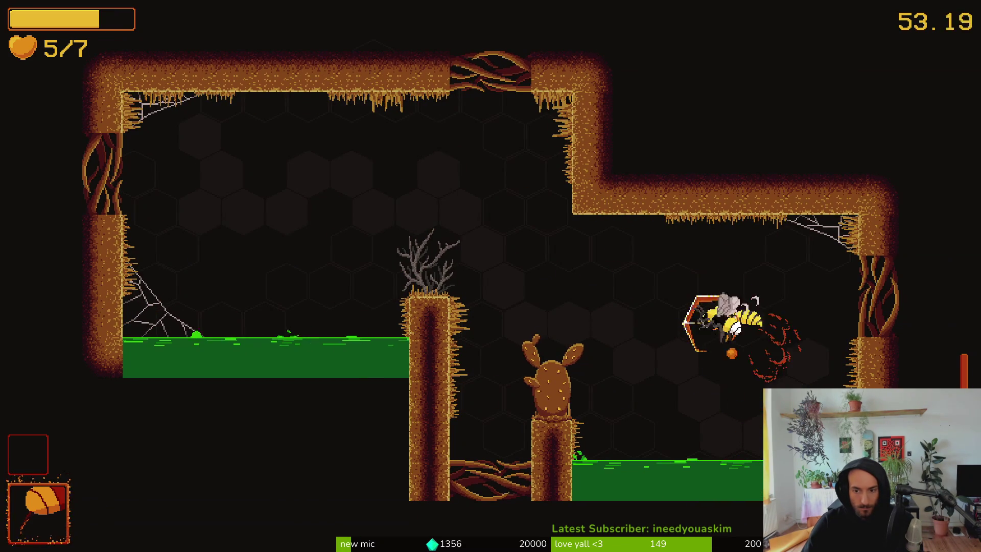
key("space")
key("space")
key("space")
key("Up")
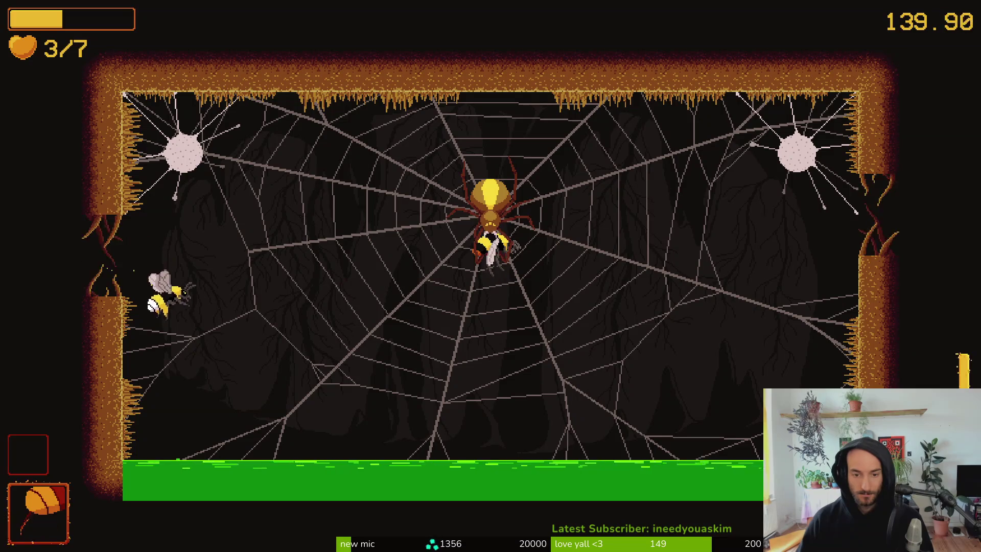
Step: Enter the web arena and hit the spider while dodging the falling rocks
key("d")
key("a")
key("d")
key("d")
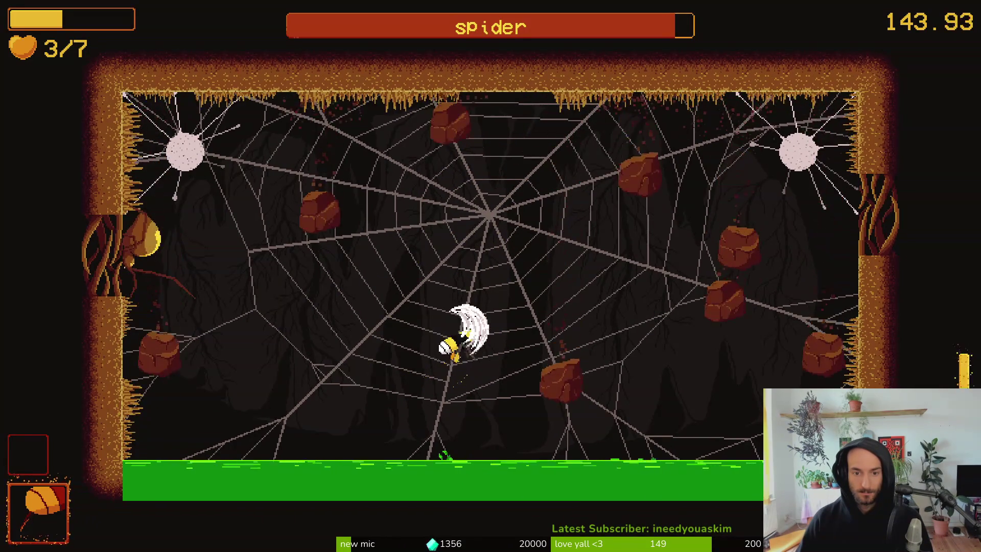
key("a")
key("d")
key("a")
key("w")
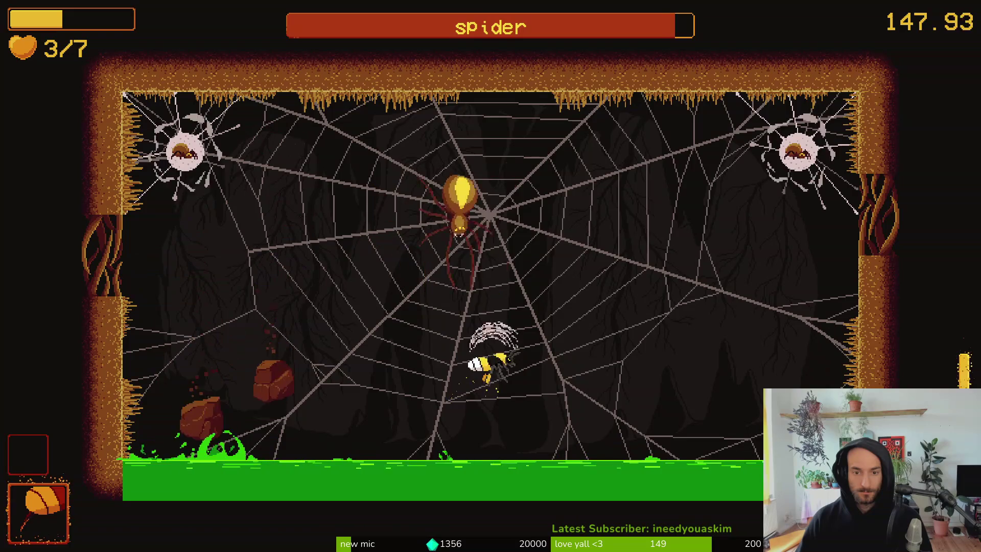
key("a")
Step: Dash up-right into the spider, evade rocks with a slash, then pause the game
key("s")
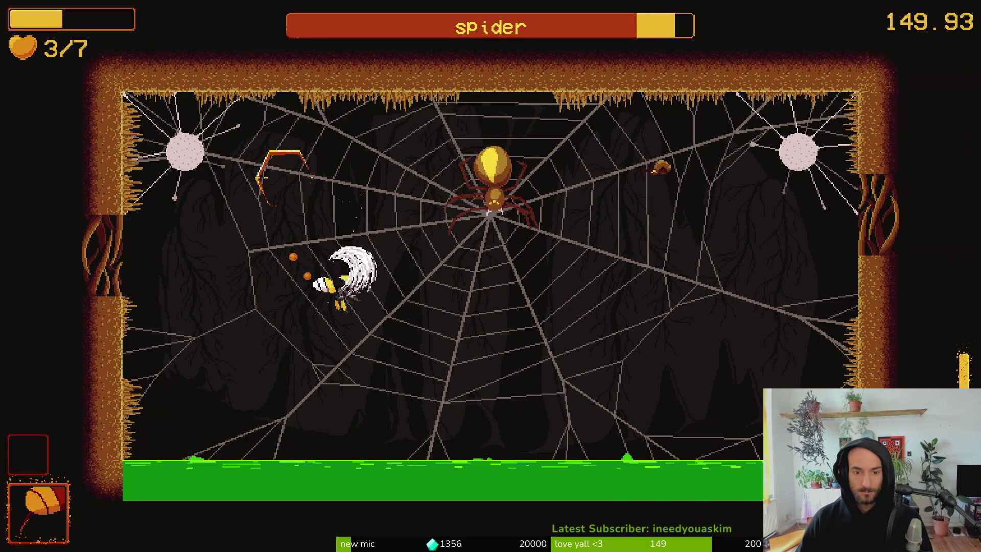
key("d")
key("a")
key("s")
key("a")
key("space")
key("w")
key("a")
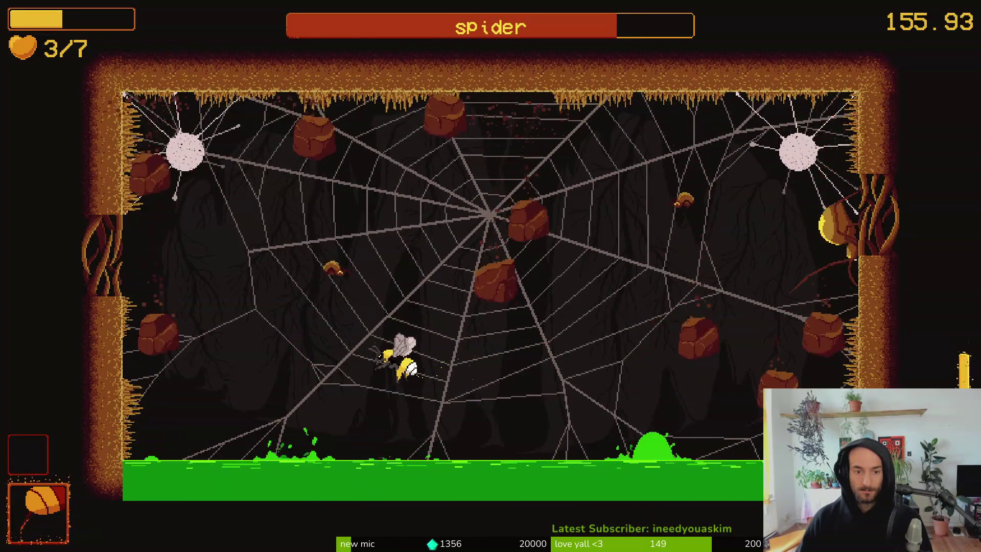
key("Escape")
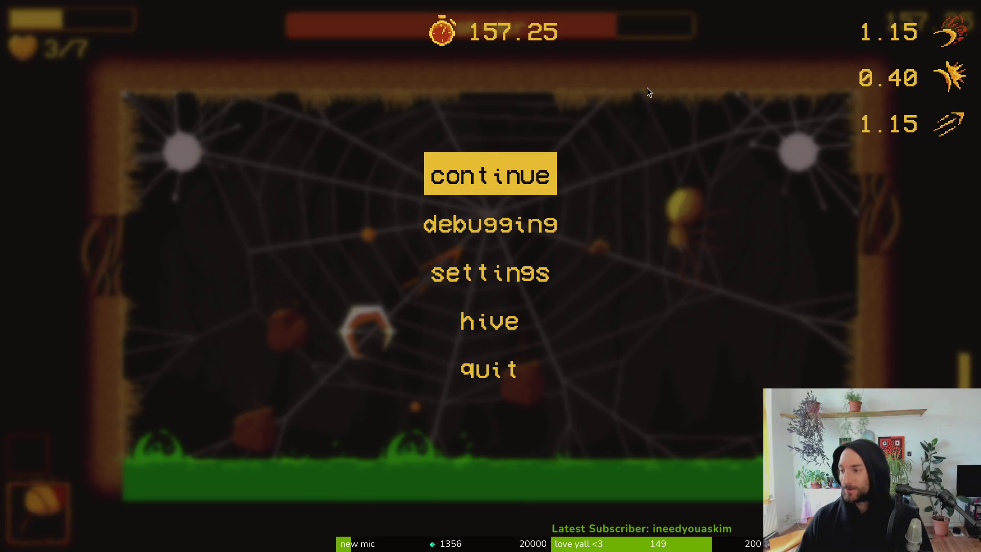
Step: Draft a new pollinate or die issue titled 'add a debugging button to unlock everything'
key("alt+Tab")
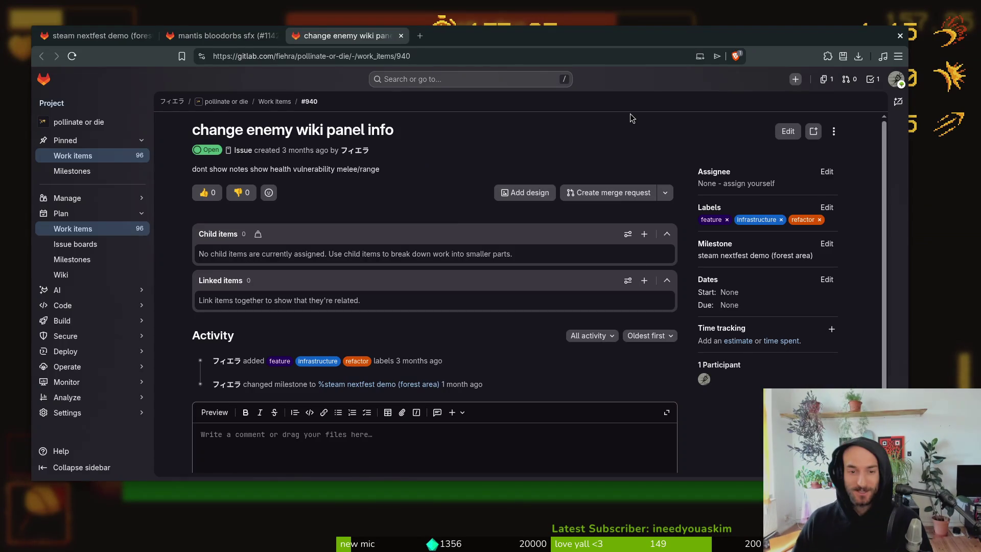
left_click(132, 40)
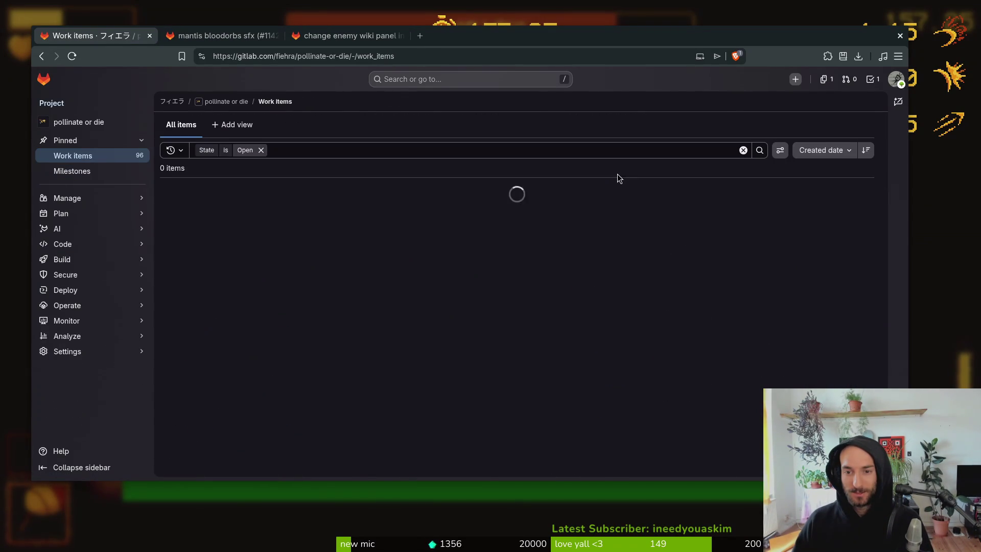
left_click(841, 127)
type("add a debugging button to unlock everything")
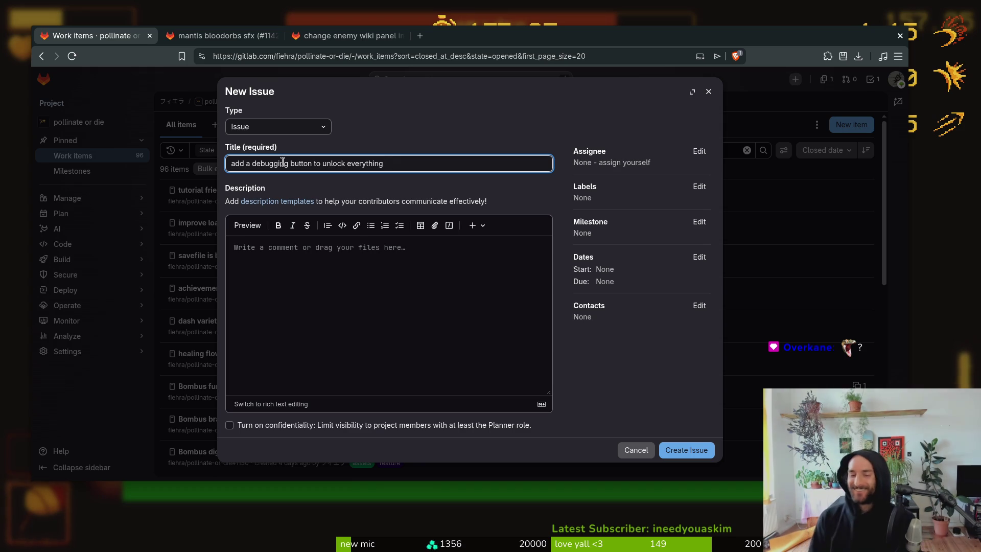
left_click(700, 186)
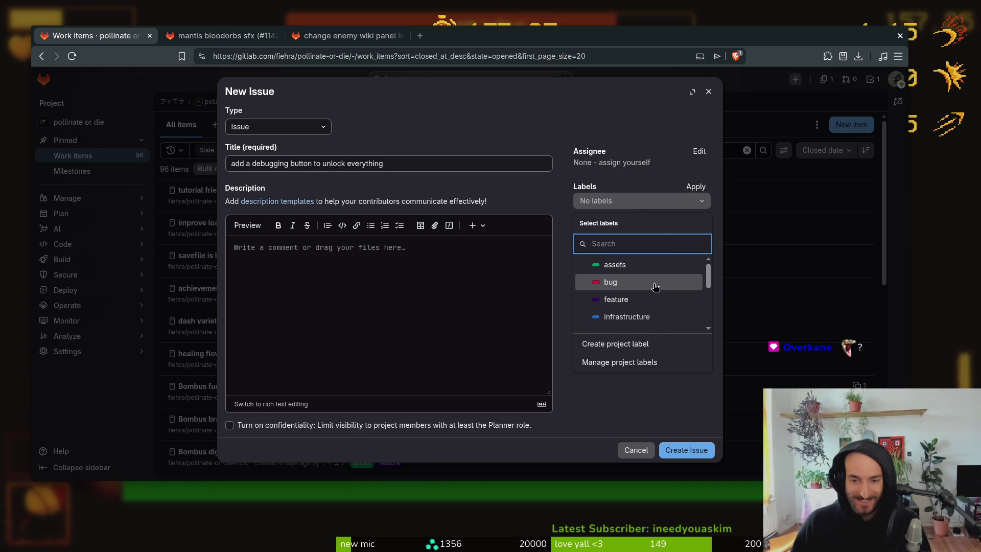
Step: Apply the infrastructure label, create the issue, and close the work items tab
left_click(668, 418)
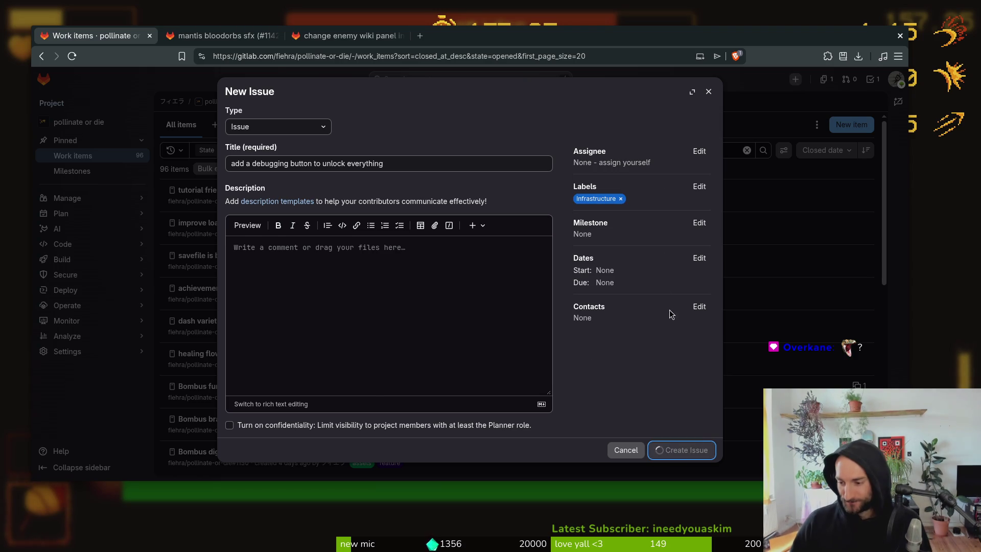
key("ctrl+w")
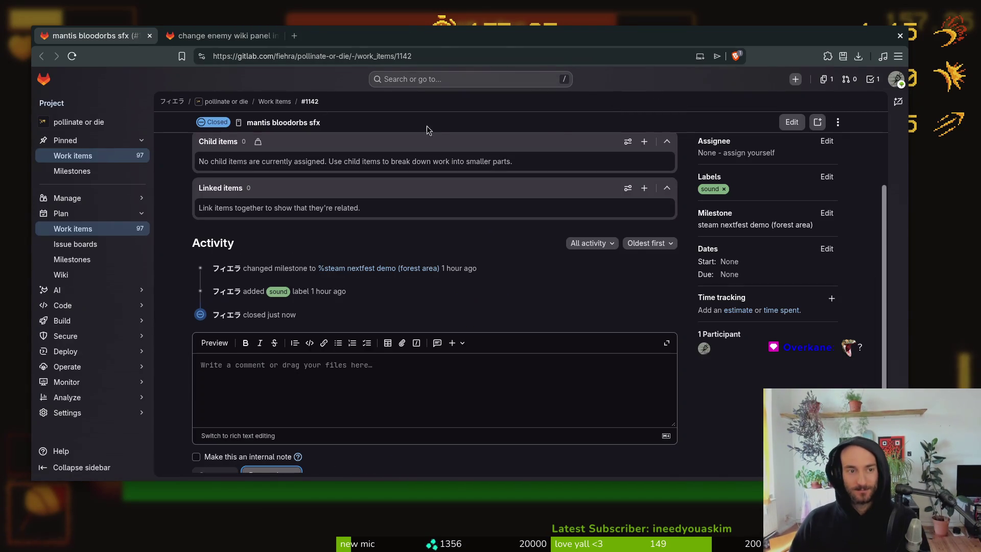
Step: Switch back to Pollinate or Die and resume play from the pause menu
key("alt+Tab")
key("Escape")
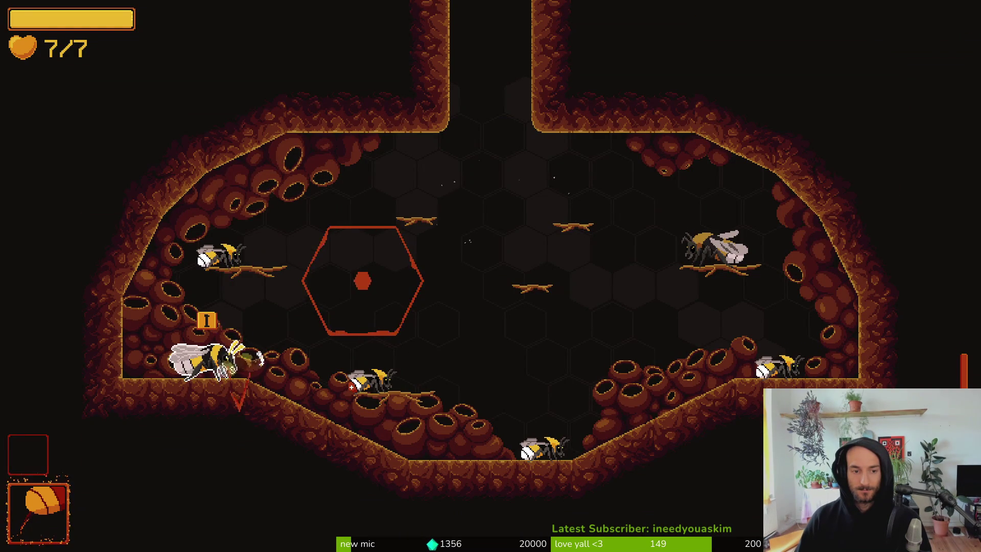
Step: Look over the hive's upgrade grid, including the slasher upgrade, then close it
key("i")
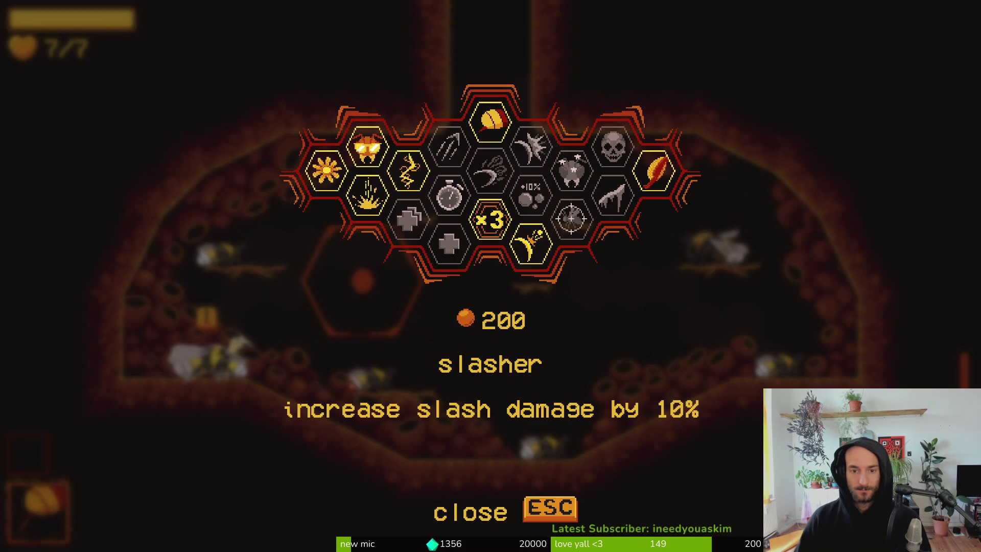
key("Escape")
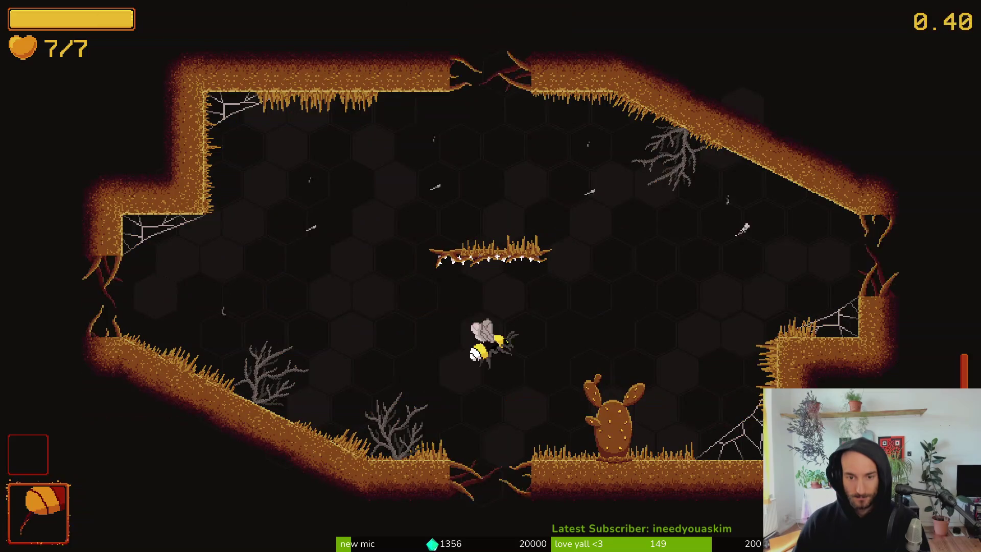
Step: Dash around the first cave room to test the trail and clear its last enemy
key("Escape")
key("Escape")
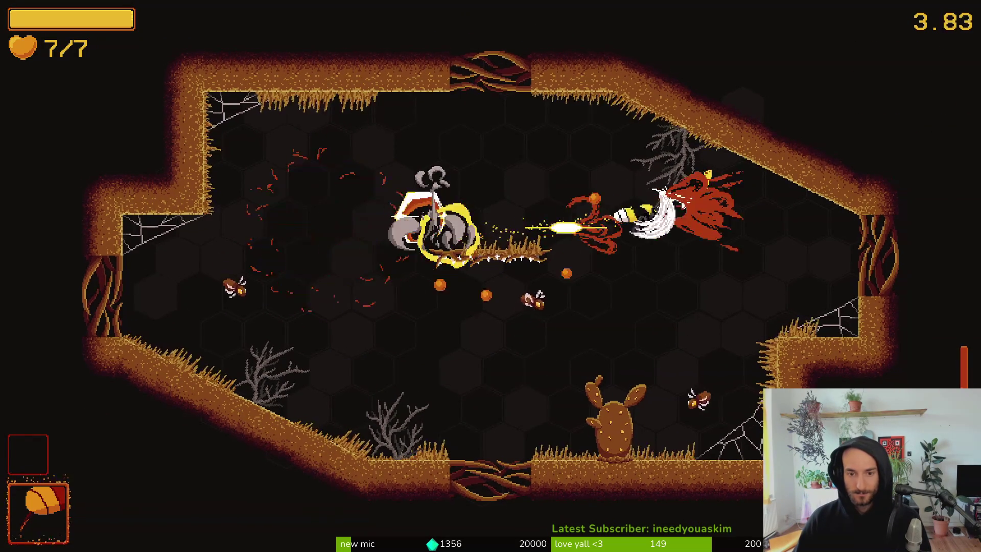
left_click(635, 242)
left_click(499, 335)
key("a")
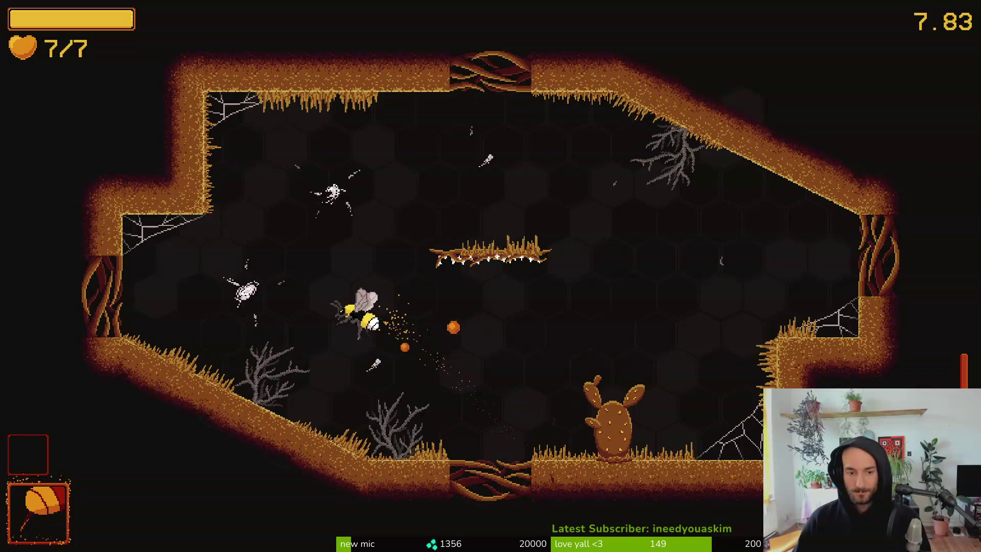
left_click(377, 176)
left_click(578, 427)
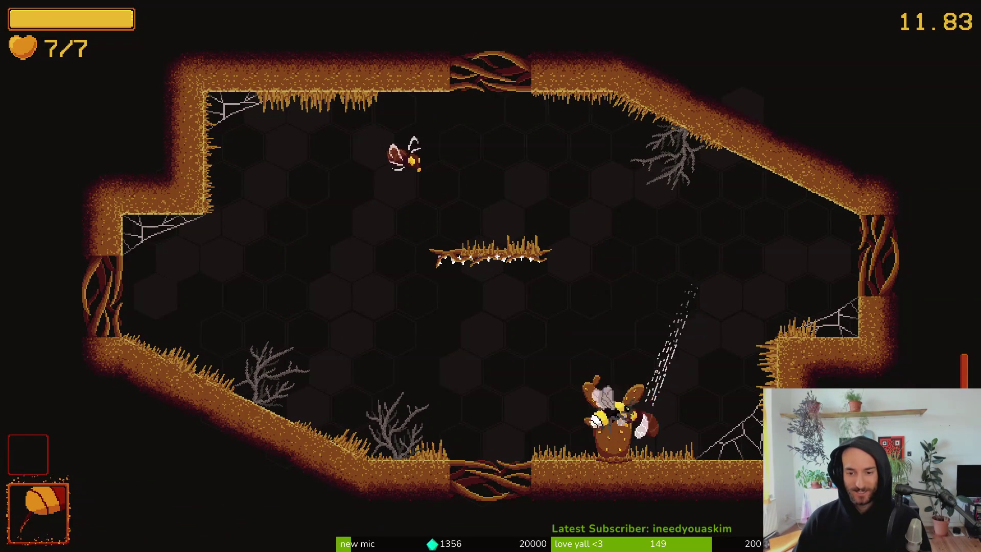
key("a")
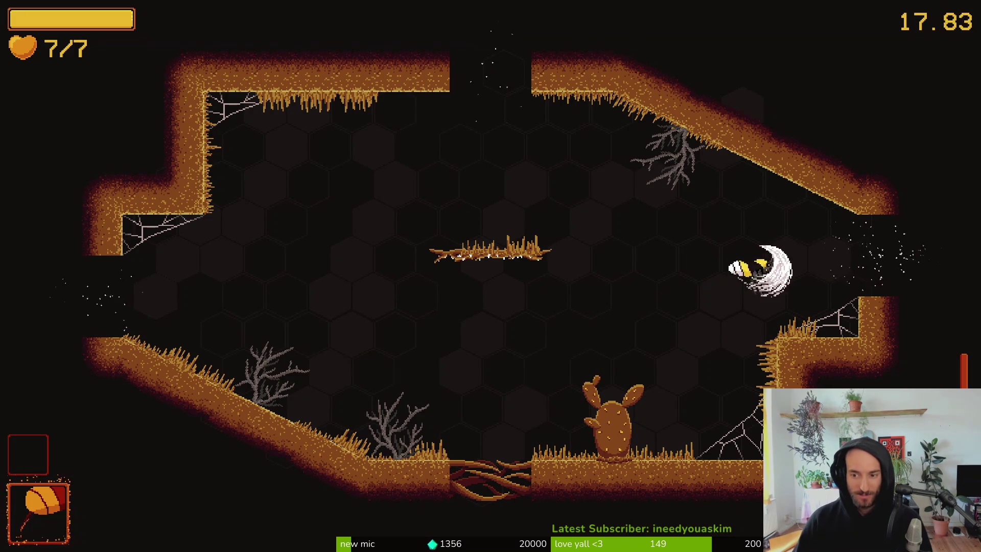
Step: Fly through the next arena, slashing and dashing through the central enemies
key("d")
key("w")
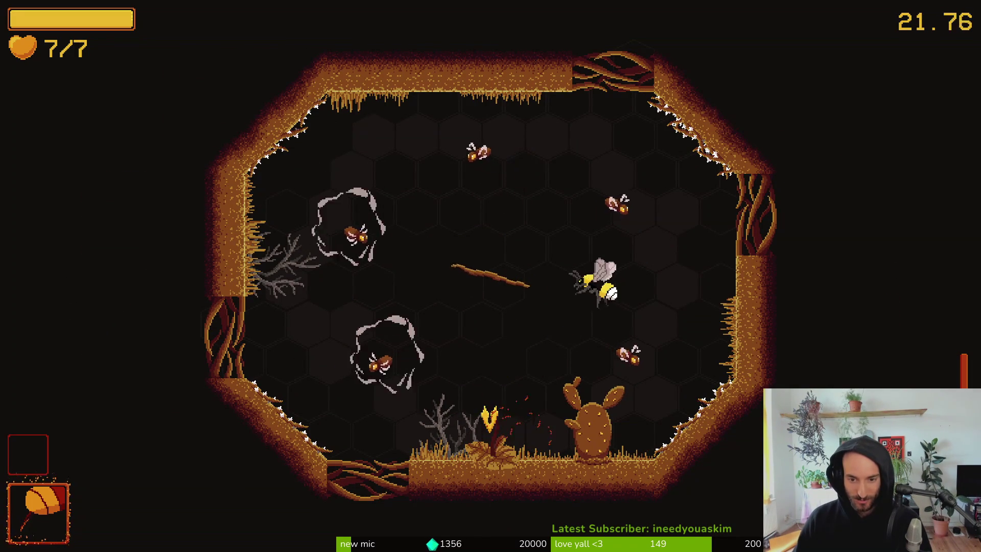
key("a")
key("d")
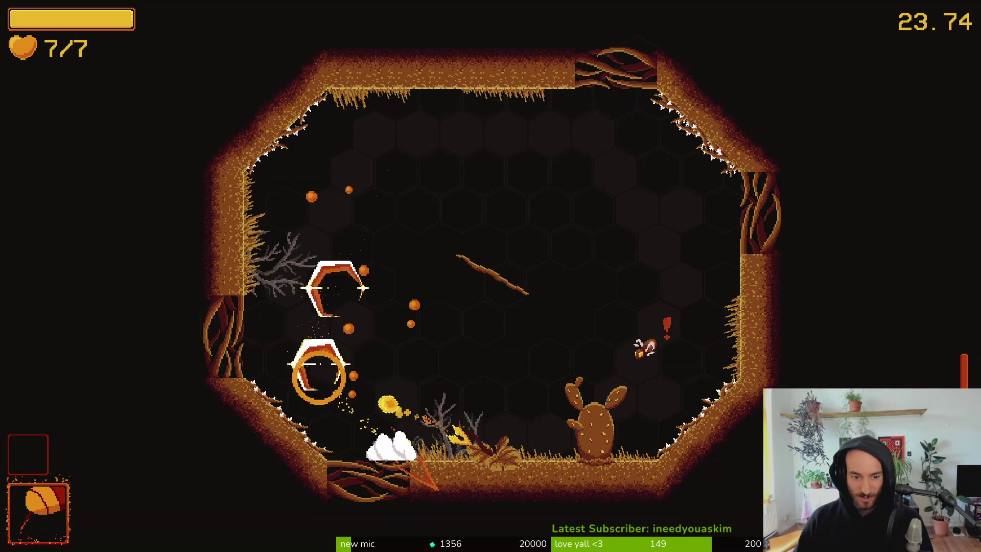
key("w")
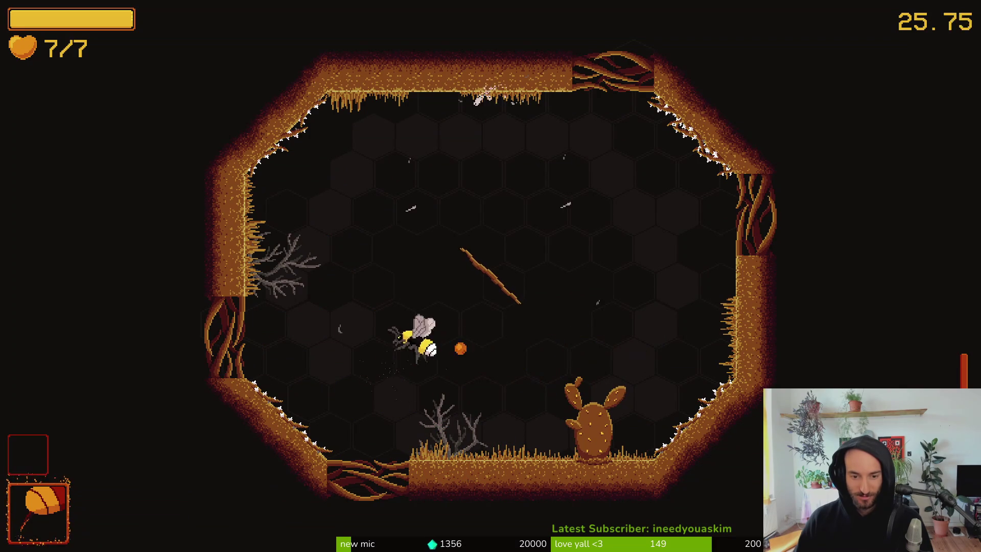
key("d")
key("w")
key("w")
key("d")
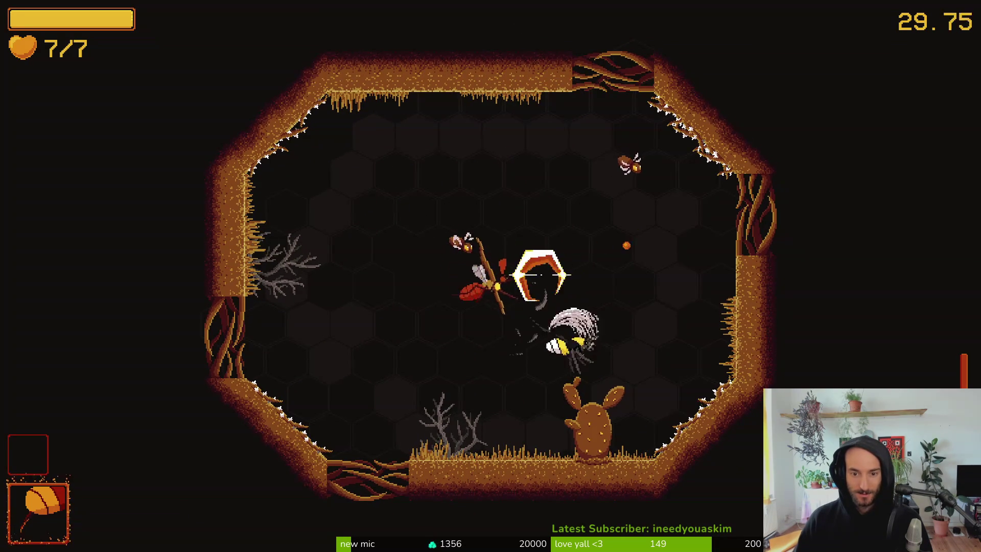
key("w")
key("a")
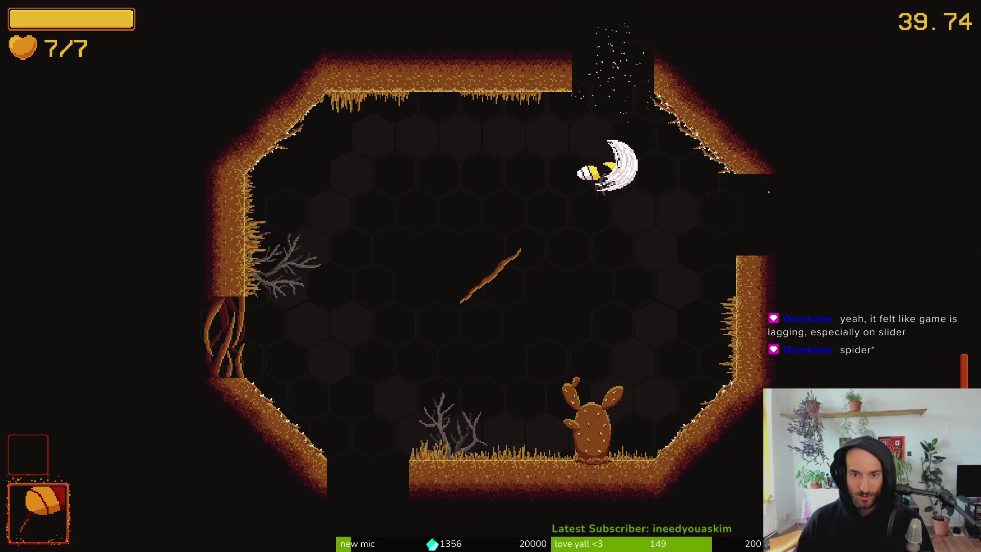
Step: Enter the survival arena and slash the wasps while moving toward the centre
key("x")
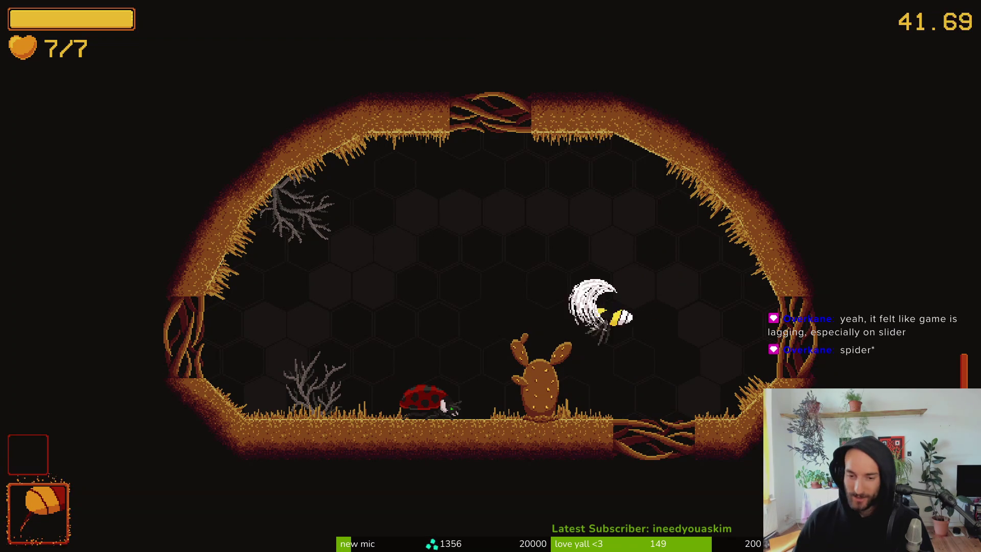
key("Left")
key("x")
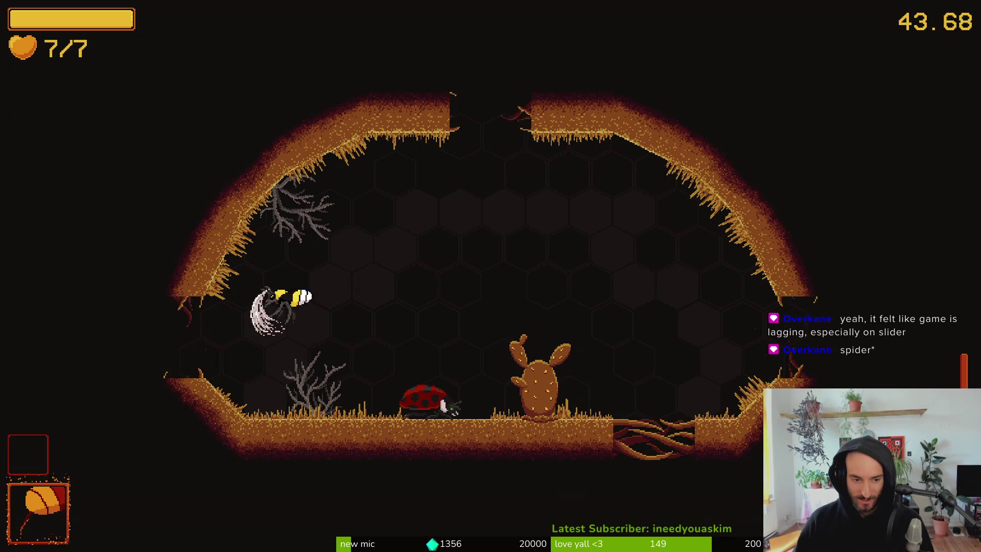
key("x")
key("x")
key("Up")
key("x")
key("Left")
key("x")
key("Left")
key("x")
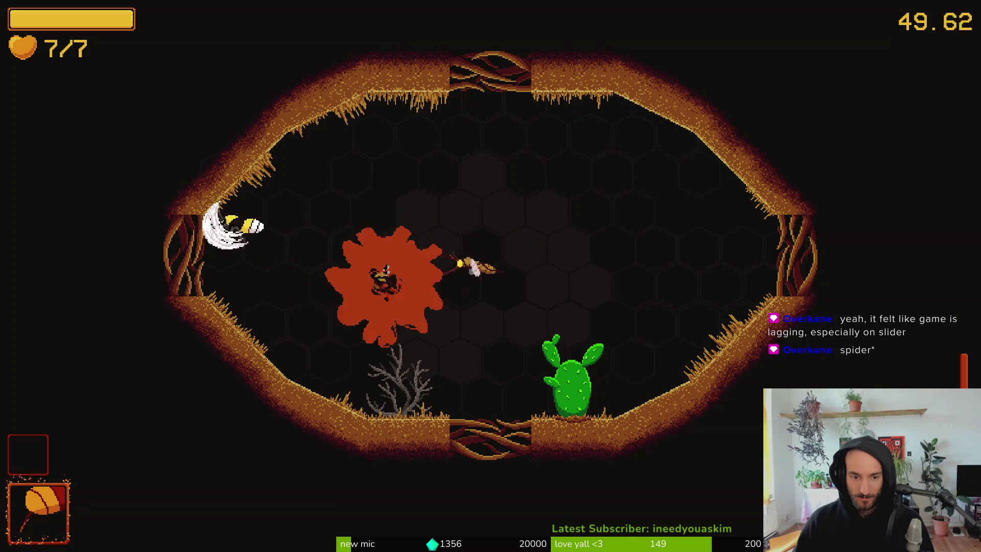
key("Right")
key("x")
key("Right")
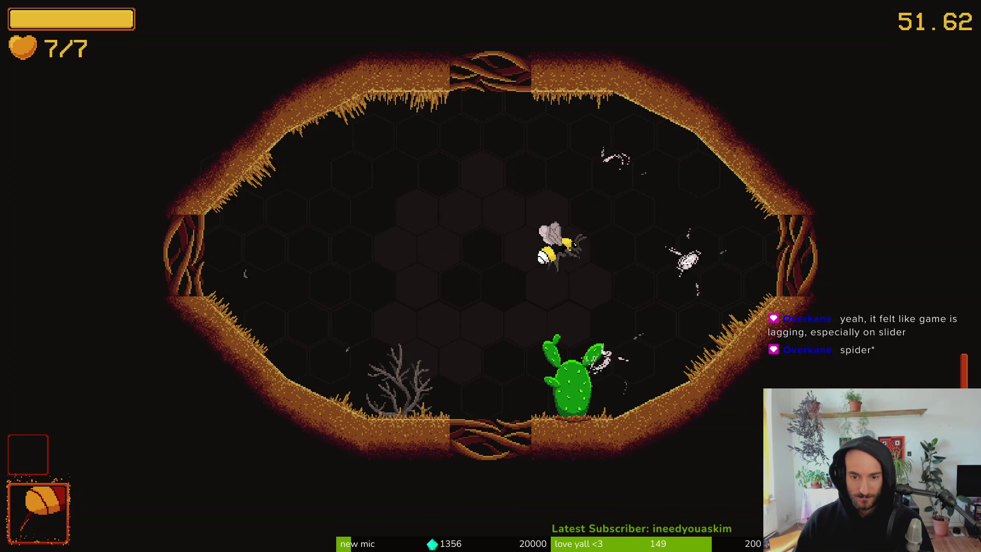
Step: Clear the survival arena, killing the mosquito and the top, right and left spiders
key("Up")
key("x")
key("Left")
key("x")
key("x")
key("Right")
key("x")
key("Up")
key("x")
key("Down")
key("x")
key("Up")
key("Down")
key("x")
key("Up")
key("x")
key("Left")
key("x")
key("Left")
key("Up")
key("x")
key("x")
key("Down")
key("x")
key("Up")
key("x")
key("x")
key("Left")
key("x")
key("Right")
key("x")
key("Up")
key("x")
key("x")
key("Down")
key("x")
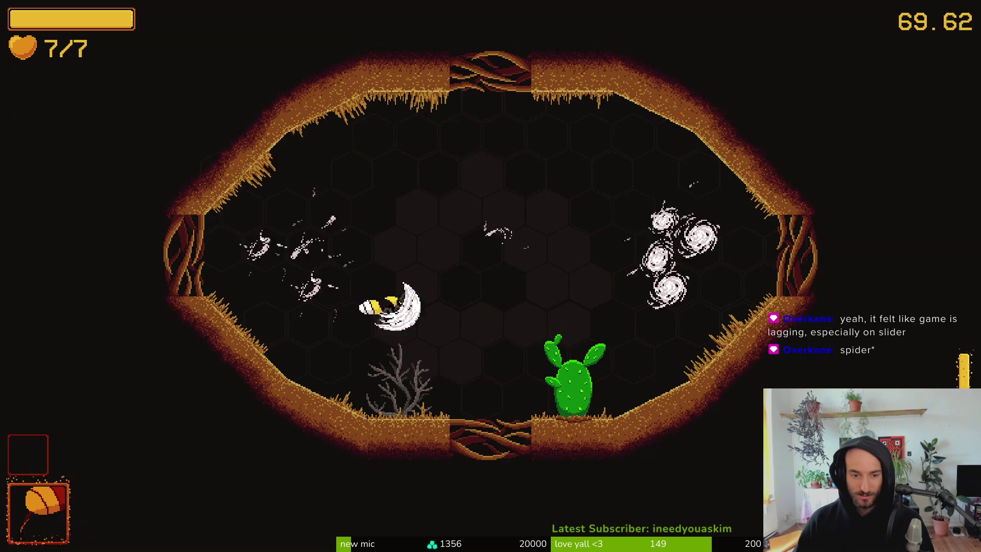
key("Up")
key("x")
key("x")
key("Right")
key("x")
key("Up")
key("x")
key("x")
key("x")
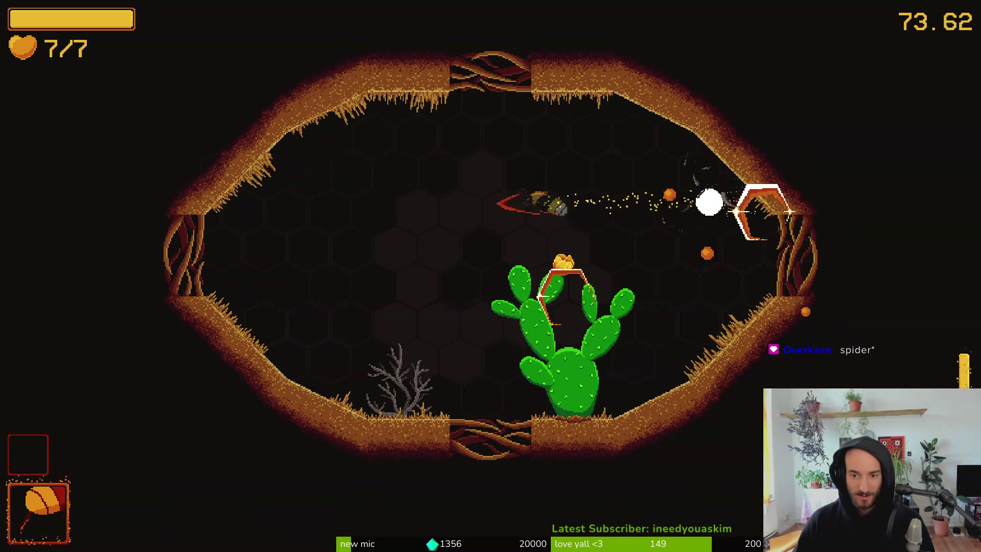
key("x")
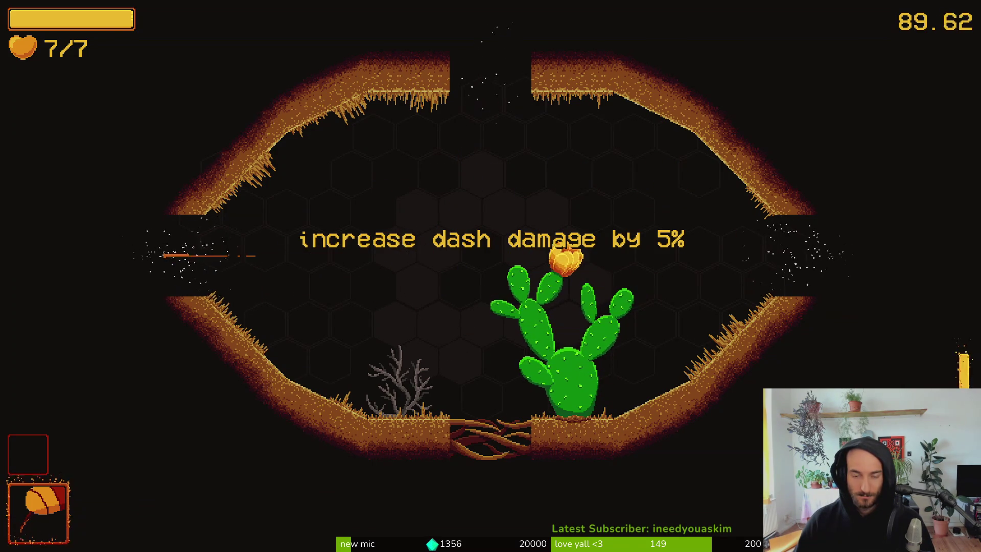
Step: Attack the enemies around the cactus in the next room
key("a")
key("a")
key("a")
key("d")
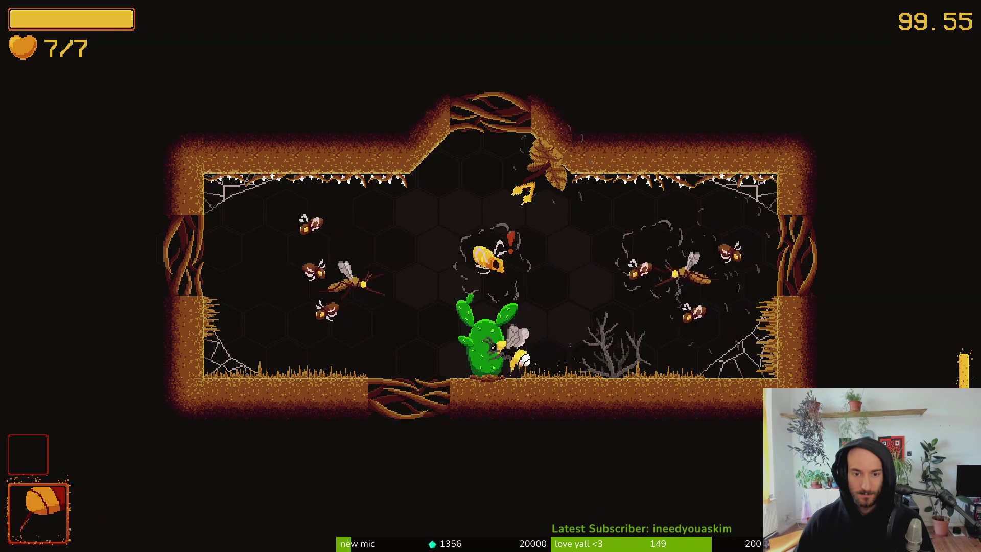
key("w")
key("a")
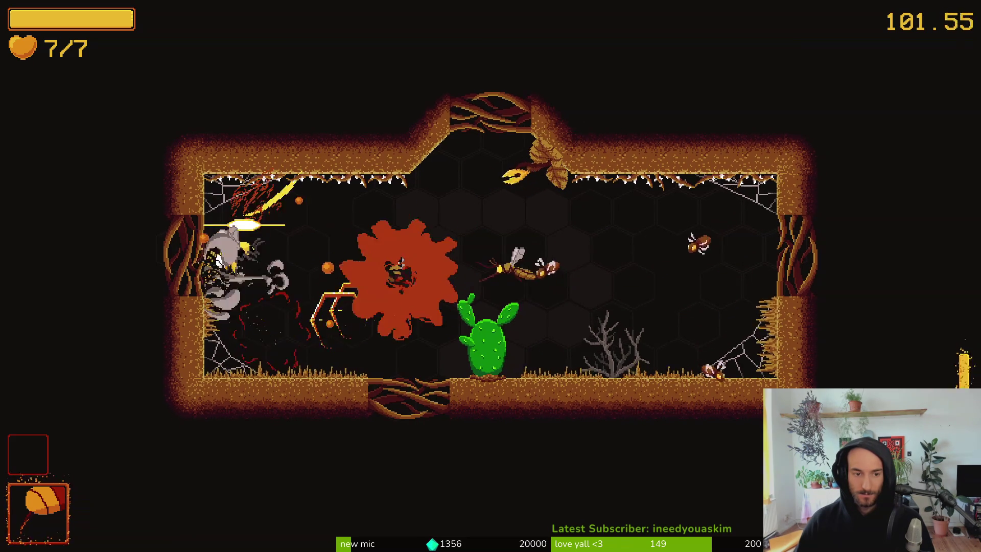
key("d")
key("w")
key("d")
key("a")
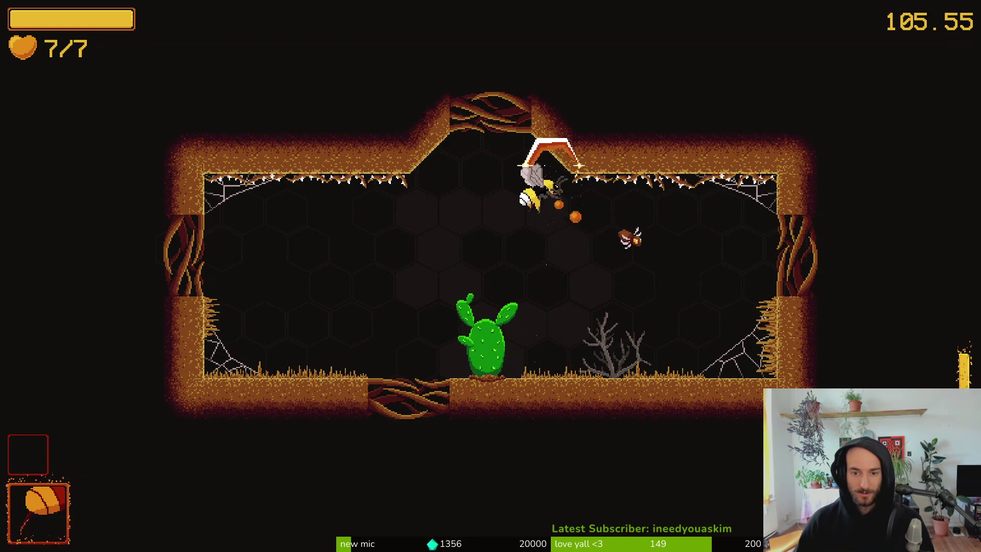
Step: Pollinate the cactus, take the dash damage upgrade and exit left
key("w")
key("a")
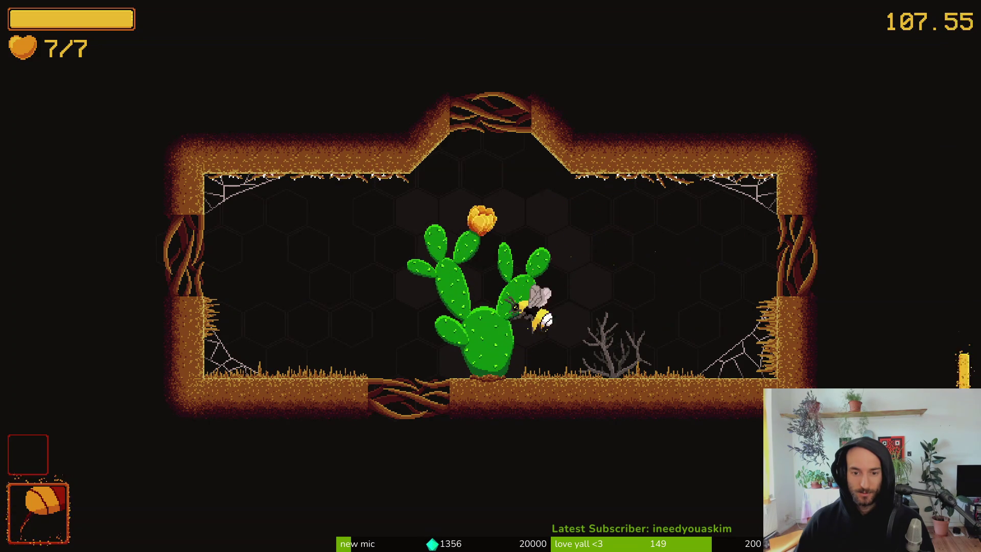
key("w")
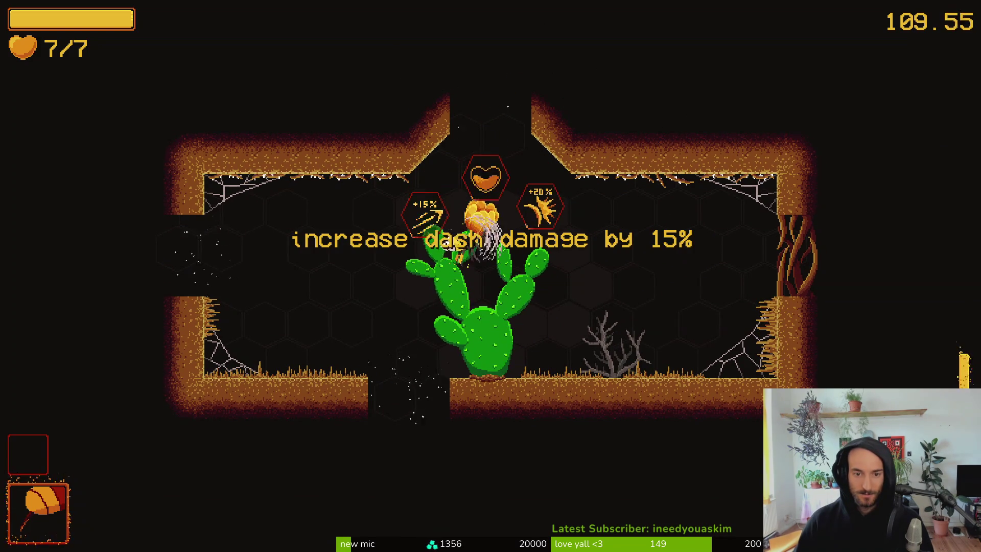
key("a")
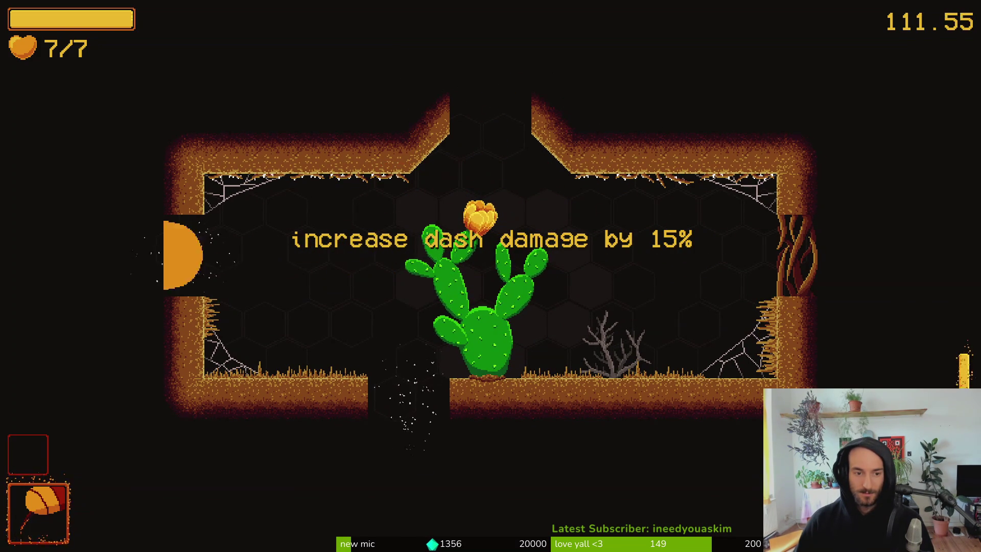
key("a")
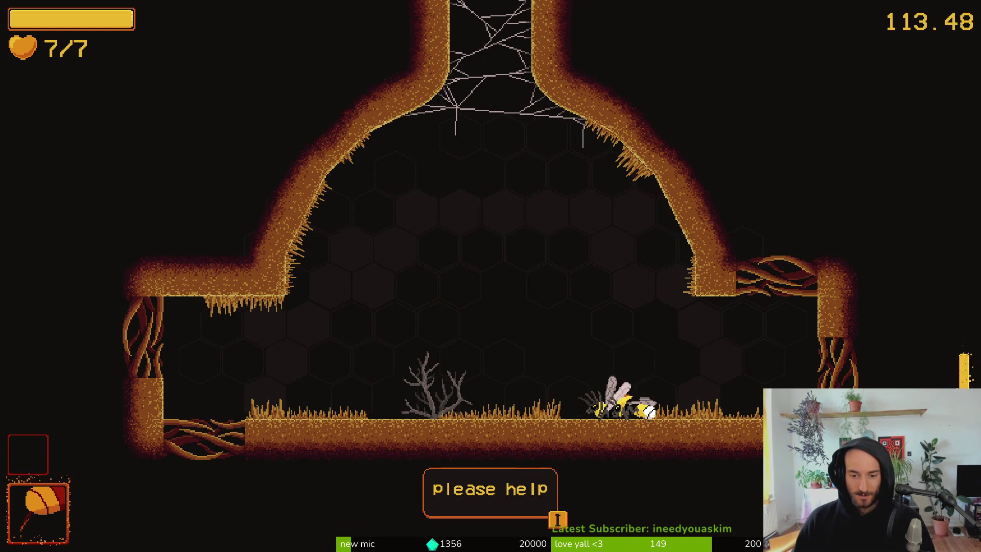
Step: Advance through the helper bee's 'please help' dialogue lines and close it
key("i")
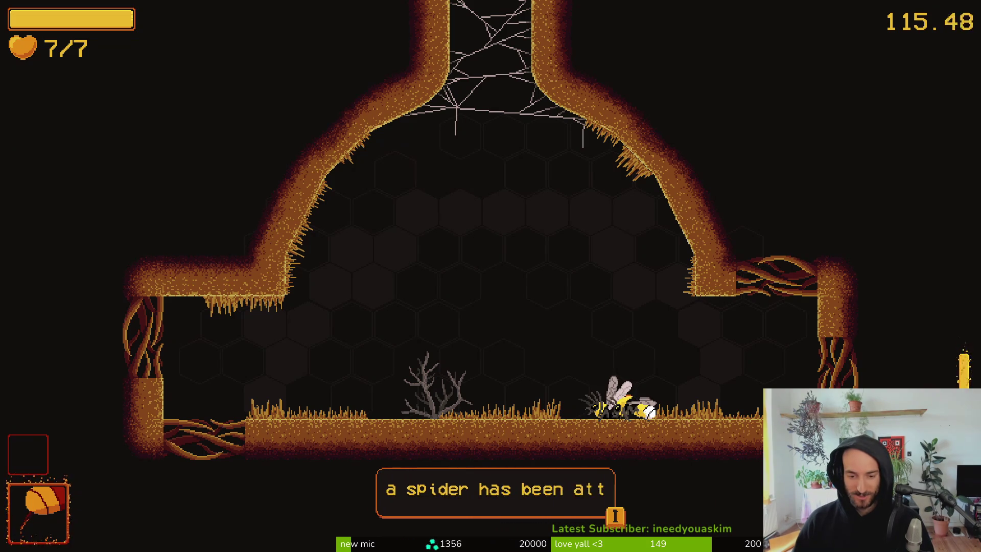
key("i")
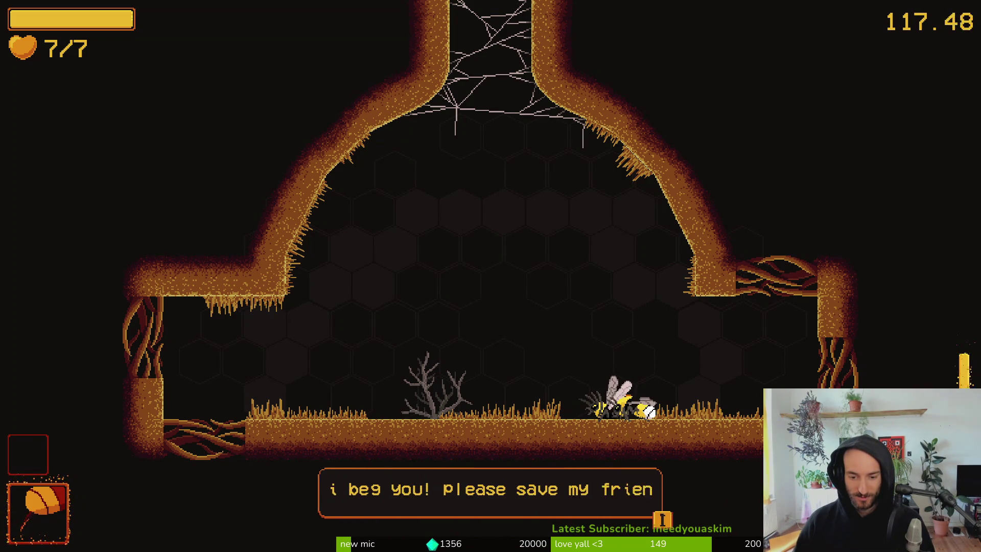
key("i")
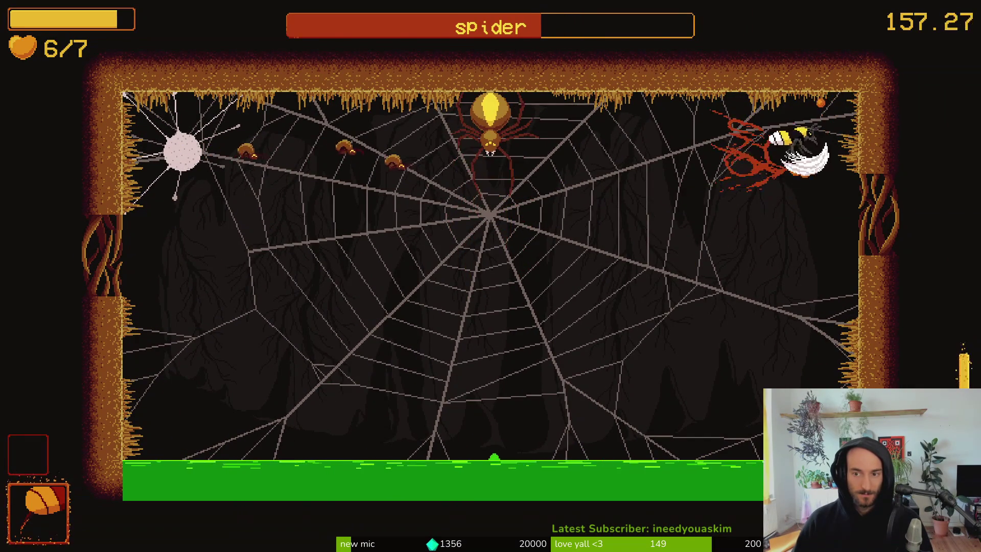
Step: Fight the spider boss, pause it, and switch back to the dash_chain_vfx scene in Godot
key("Escape")
key("Escape")
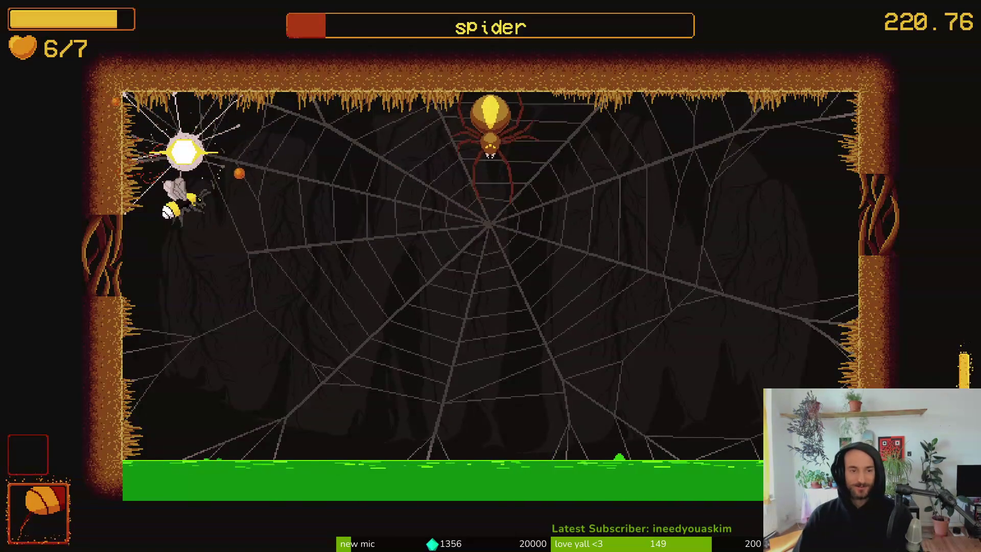
key("Escape")
key("alt+Tab")
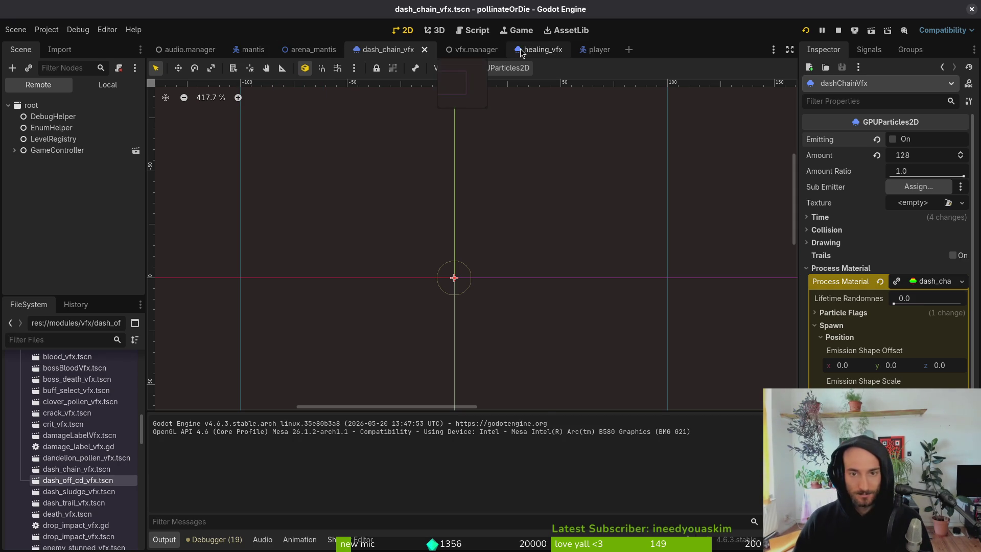
Step: Quick-open spider_egg.tscn and view the spider egg's node tree
key("shift+alt+o")
type("spide")
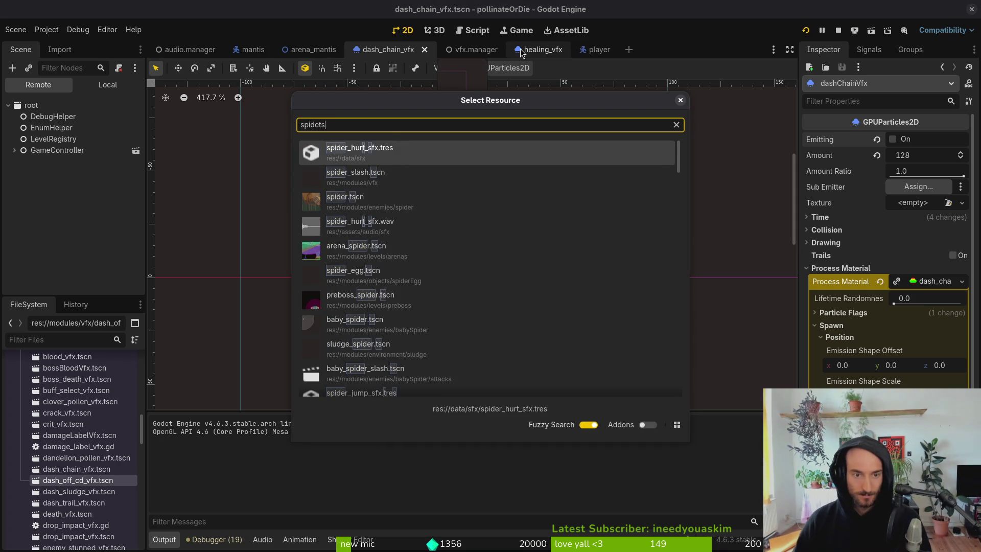
type("ggts")
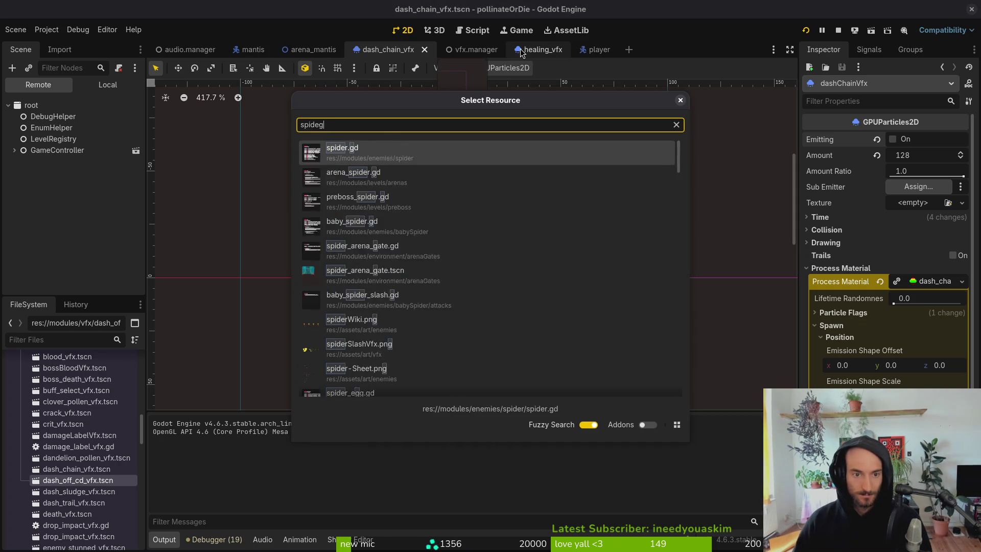
key("Return")
left_click(92, 86)
type("0.4")
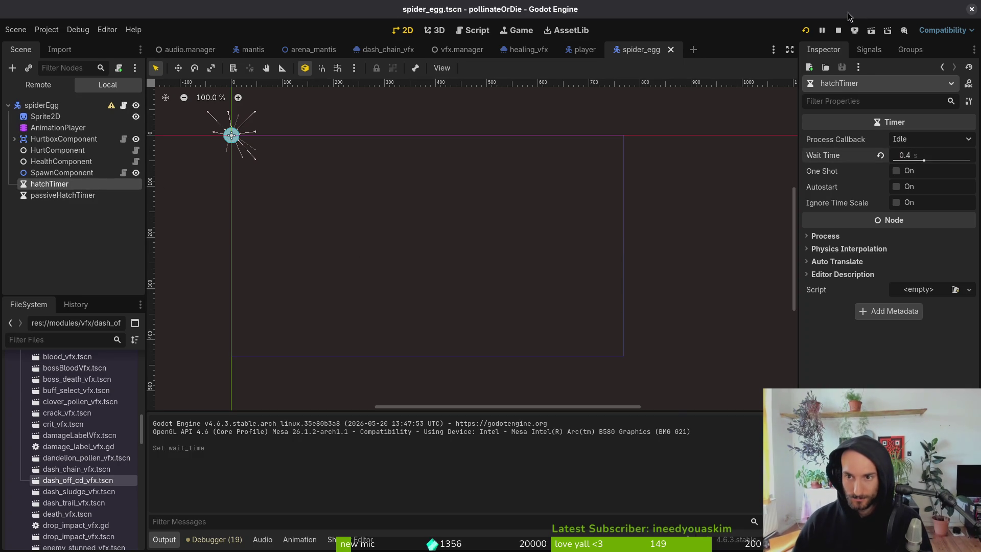
Step: Stop and relaunch the game, open the debug level select, then return to the editor
left_click(838, 30)
left_click(805, 30)
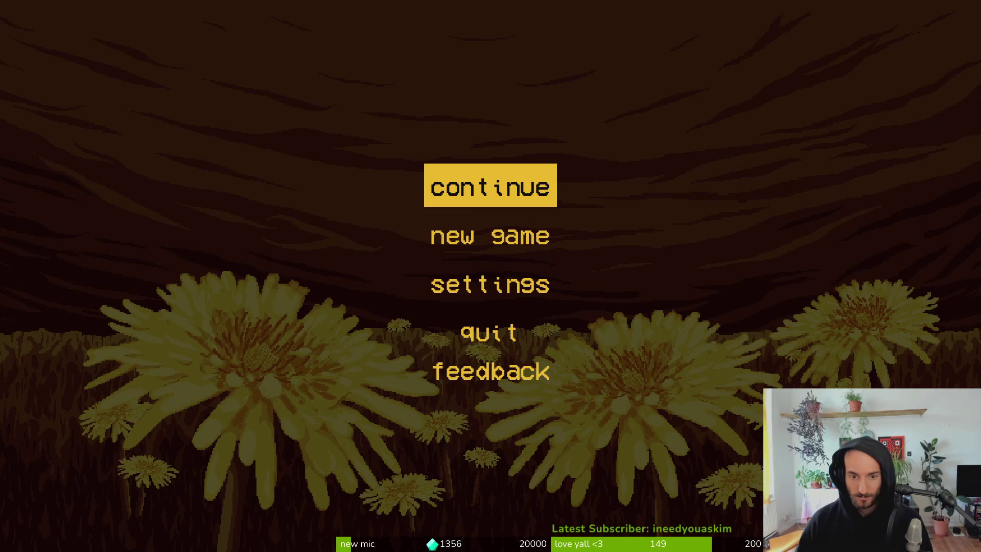
key("Return")
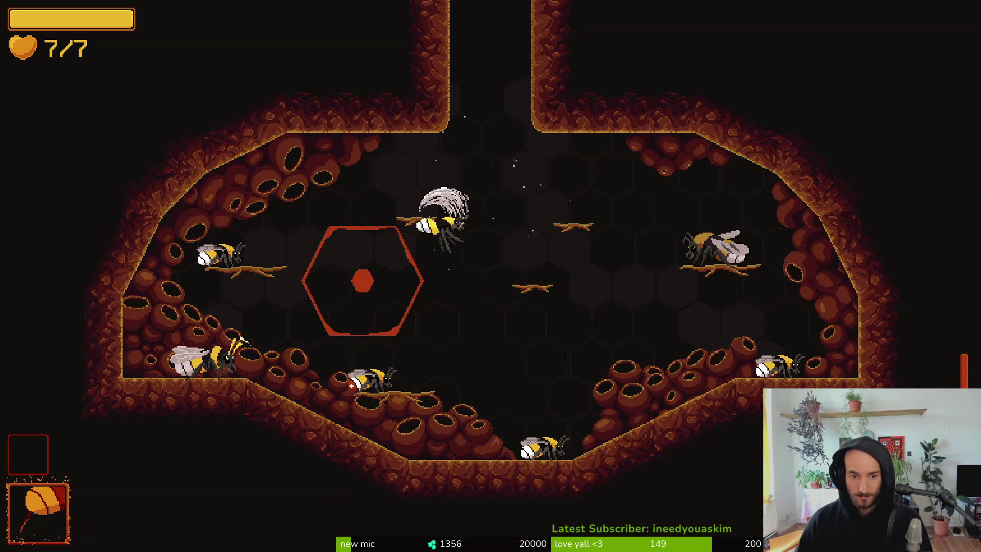
key("Escape")
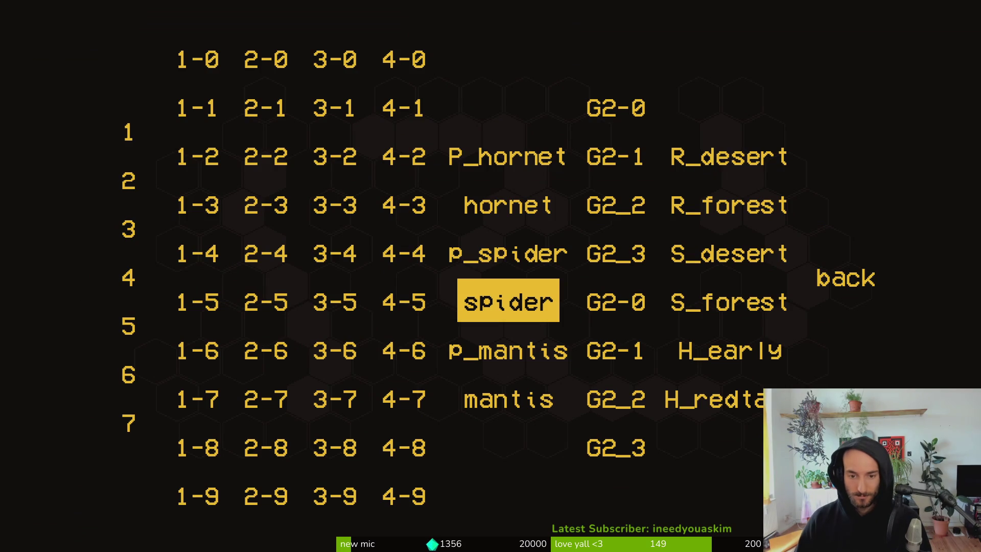
key("F8")
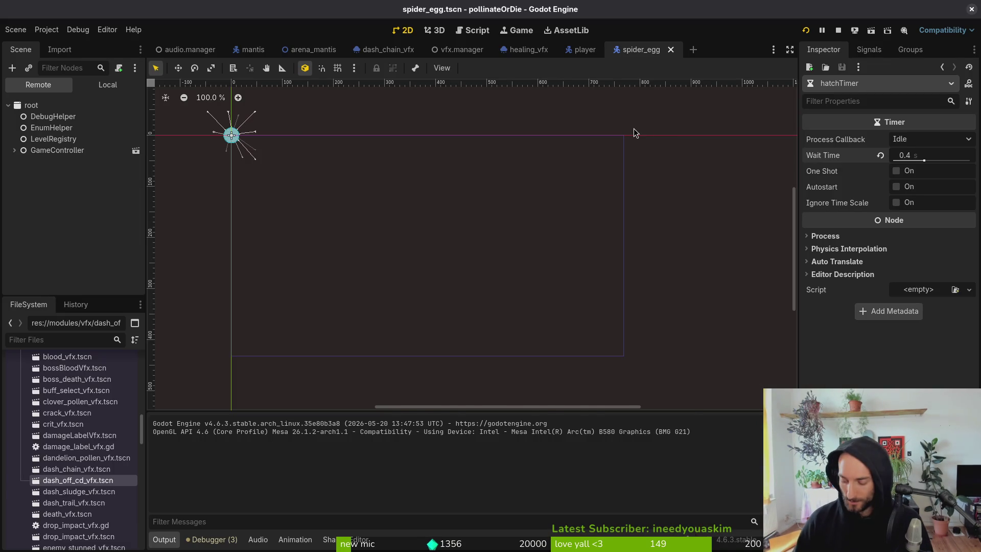
Step: Open baby_spider.tscn and edit its HealthComponent's Max Health value
key("alt+shift+o")
type("babyspider")
key("Return")
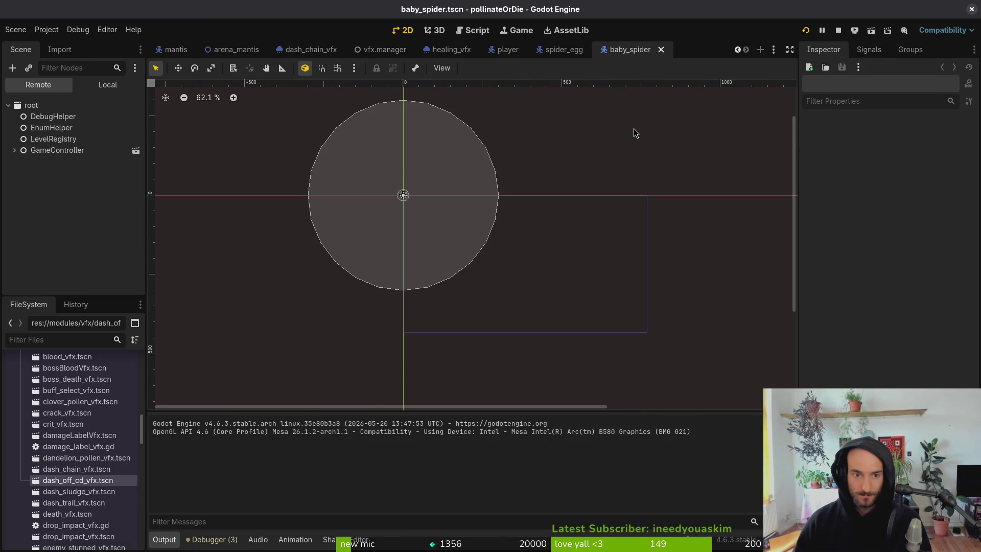
left_click(112, 86)
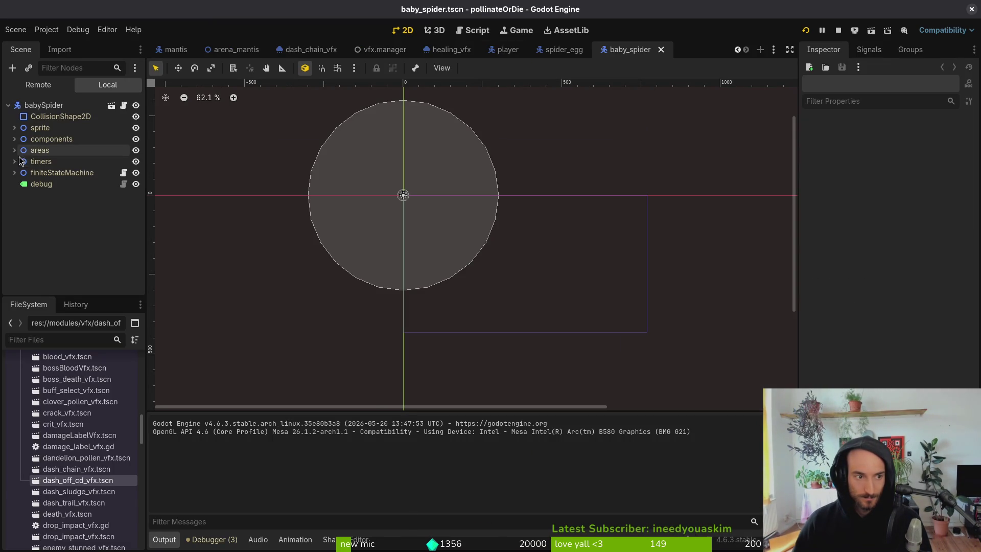
left_click(14, 173)
left_click(14, 173)
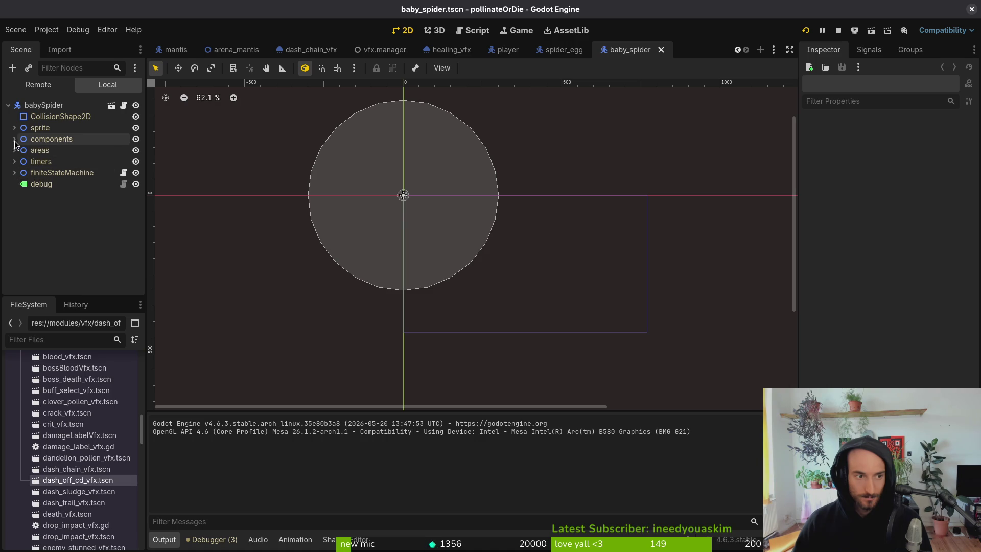
left_click(15, 139)
left_click(67, 173)
double_click(946, 154)
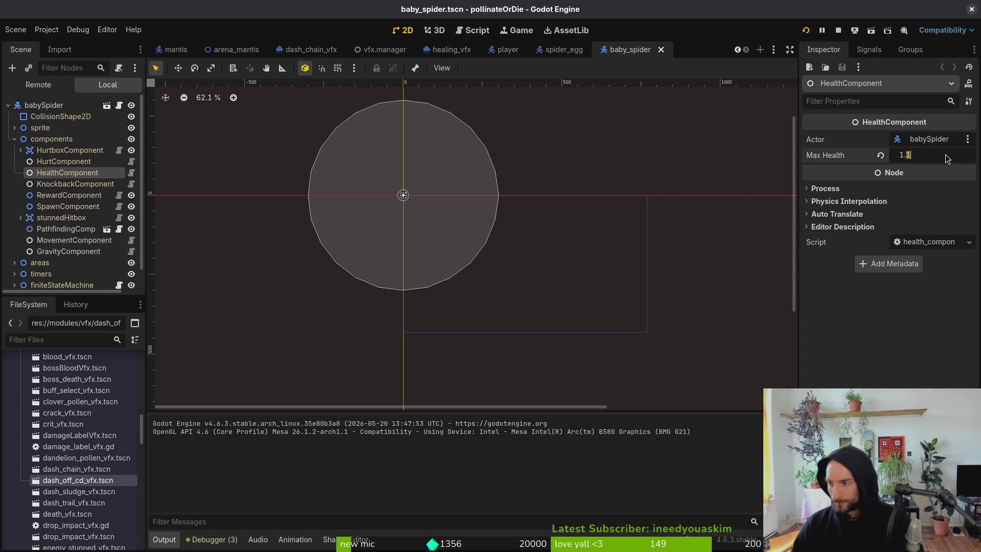
Step: Back in the running game, leave the level select and resume play
key("alt+Tab")
key("Up")
key("Right")
key("Right")
key("Right")
key("Return")
key("Escape")
key("Escape")
Step: Open the upgrade skill tree and browse the Dasher, Recoil, Smasher and Reaper upgrades
key("i")
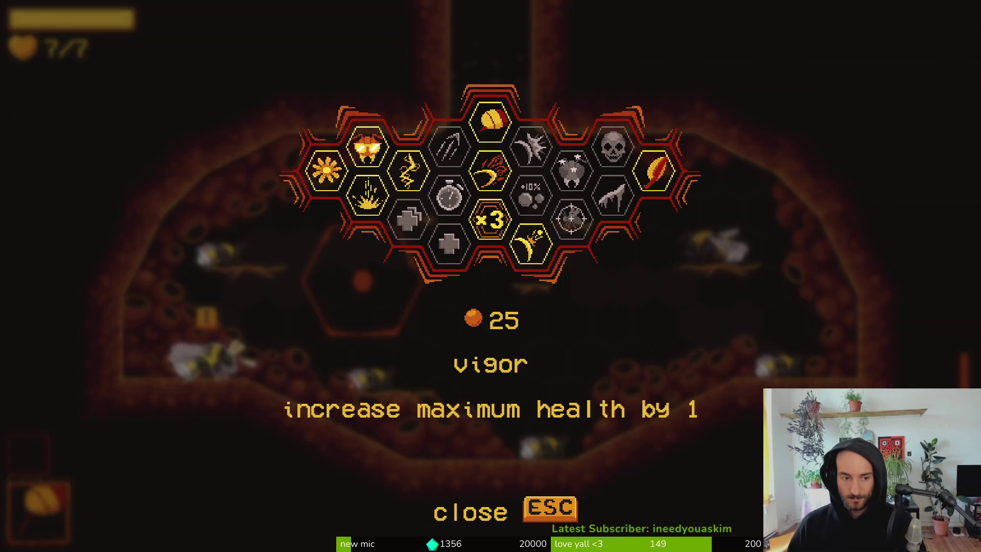
key("Up")
key("Up")
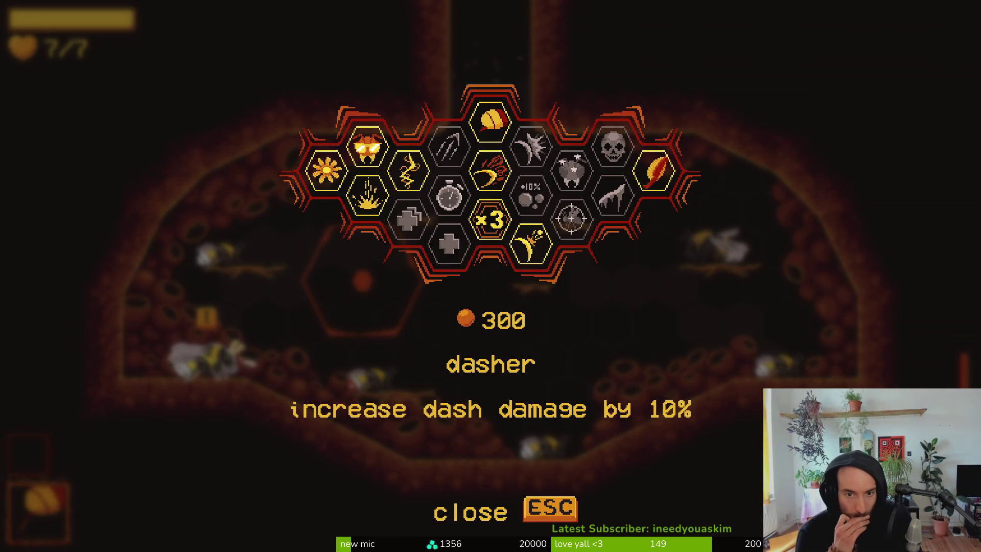
key("Right")
key("Right")
key("Right")
key("Left")
key("Left")
key("Down")
key("Up")
key("Right")
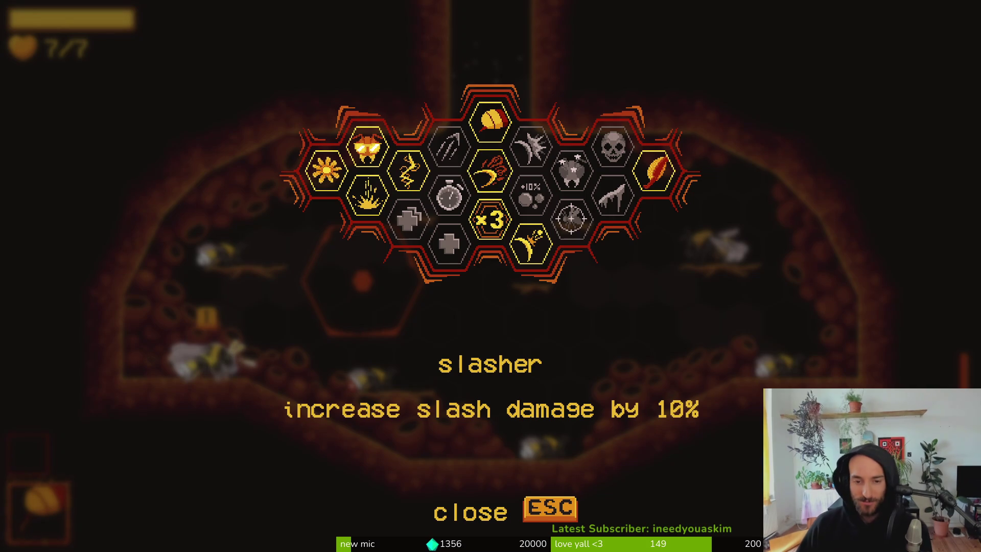
key("Up")
key("Right")
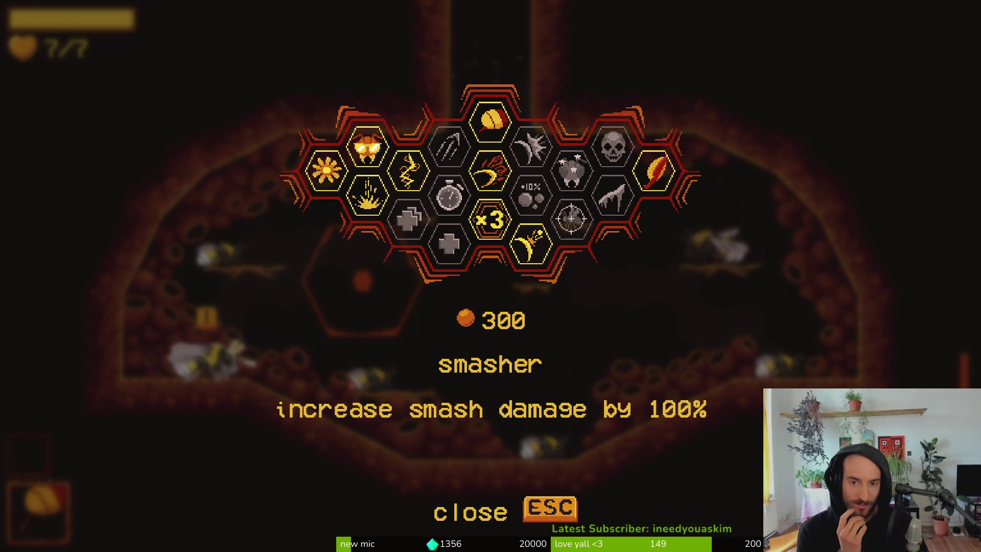
key("Right")
key("Right")
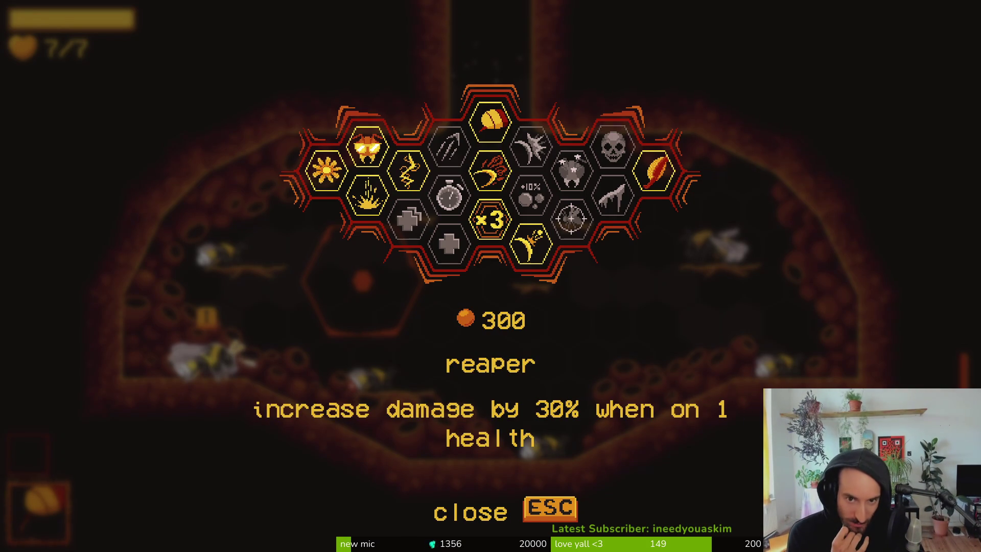
key("Left")
key("Left")
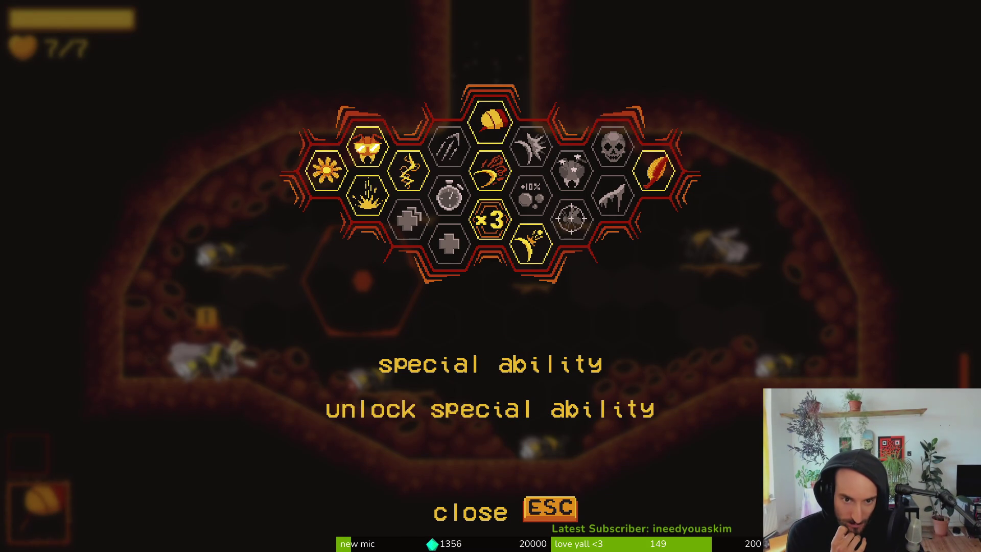
key("Down")
key("Down")
key("Up")
Step: Select the Dash Chains upgrade and unlock it
key("Down")
key("Left")
key("Up")
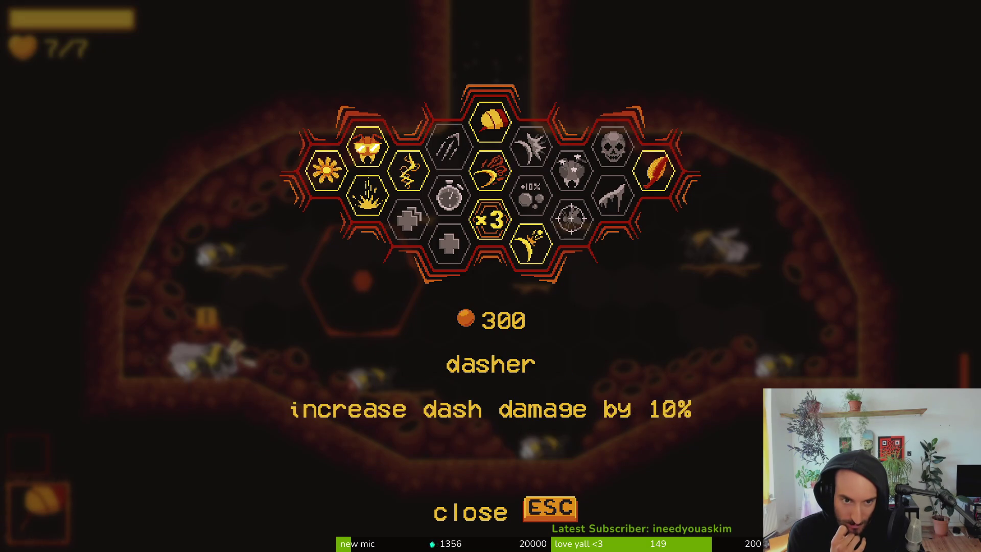
key("Left")
key("Up")
key("Down")
key("Right")
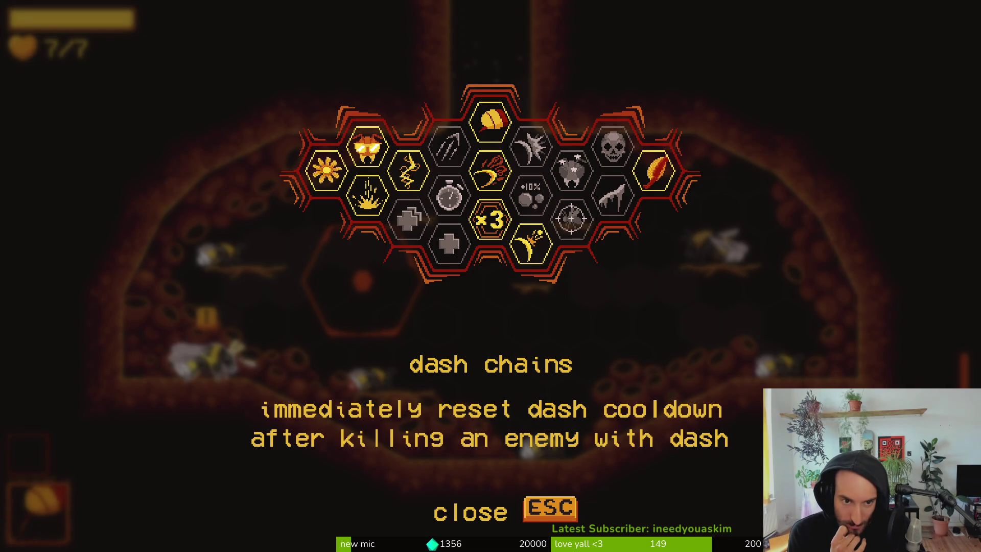
key("space")
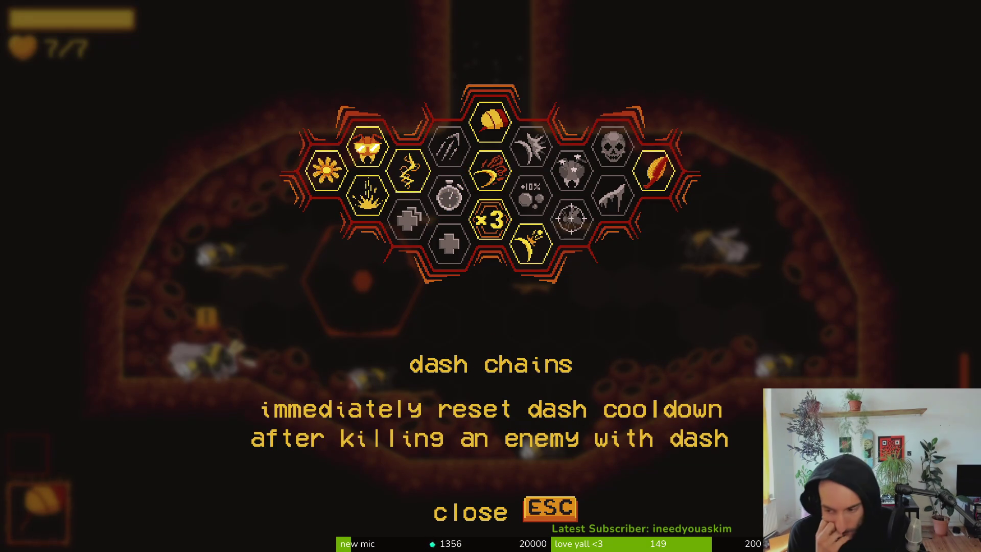
Step: Look over the Slasher, Smasher, Lucky Charm, Recoil, Reaper and Deep Wound upgrades, then close the tree
key("Right")
key("Down")
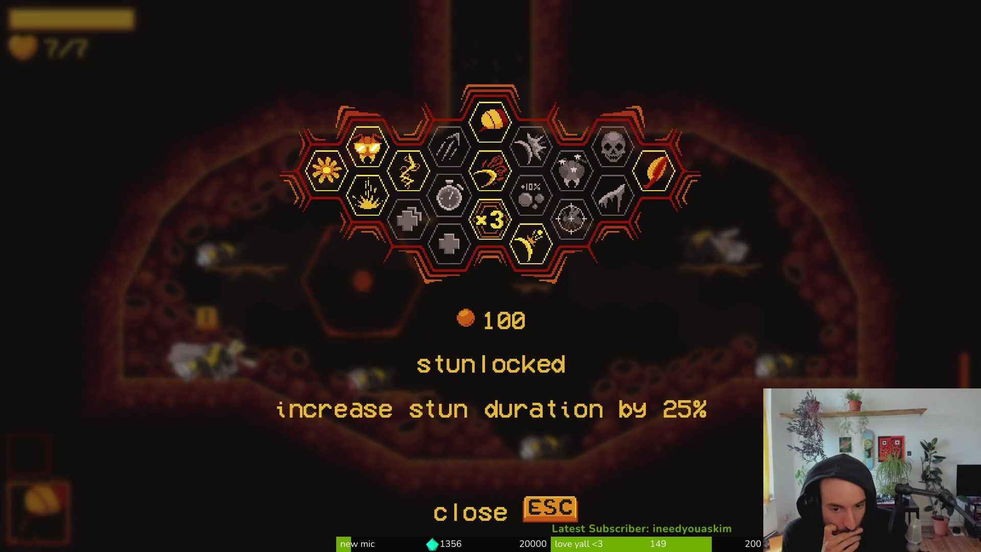
key("Up")
key("Right")
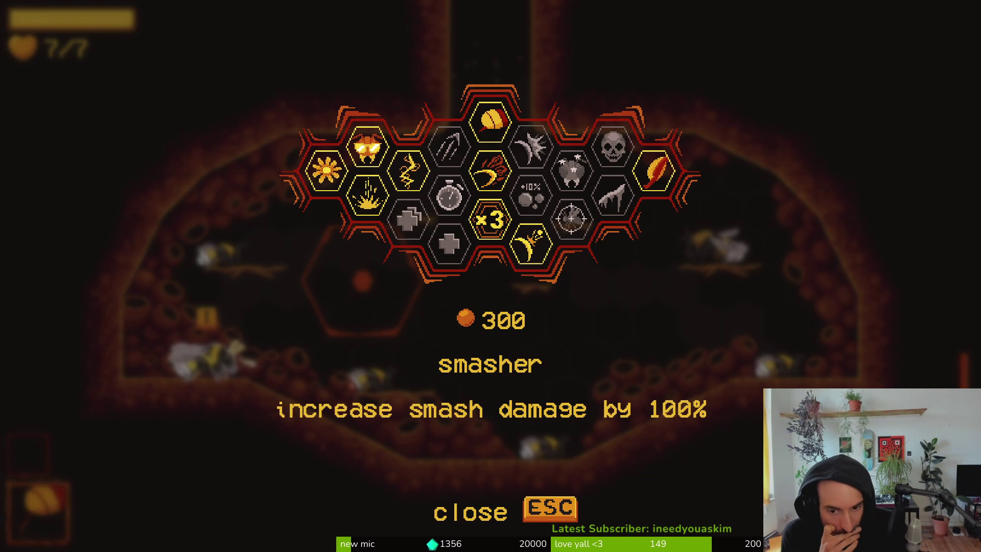
key("Right")
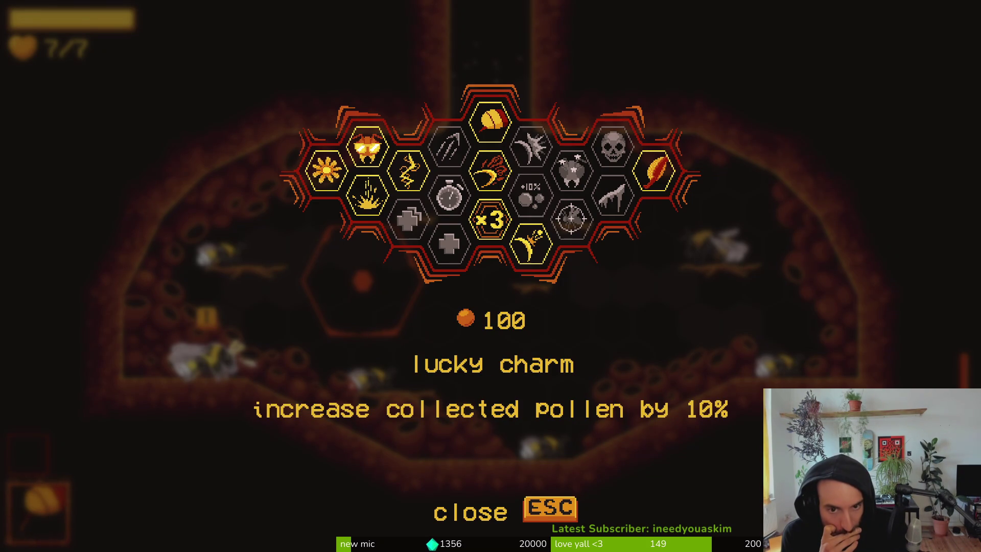
key("Right")
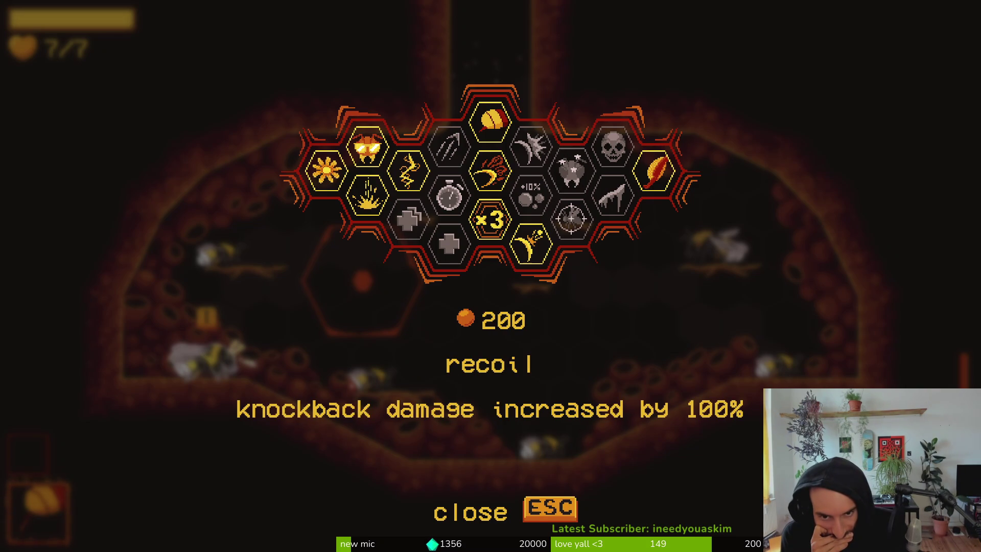
key("Left")
key("Left")
key("Right")
key("Right")
key("Right")
key("Down")
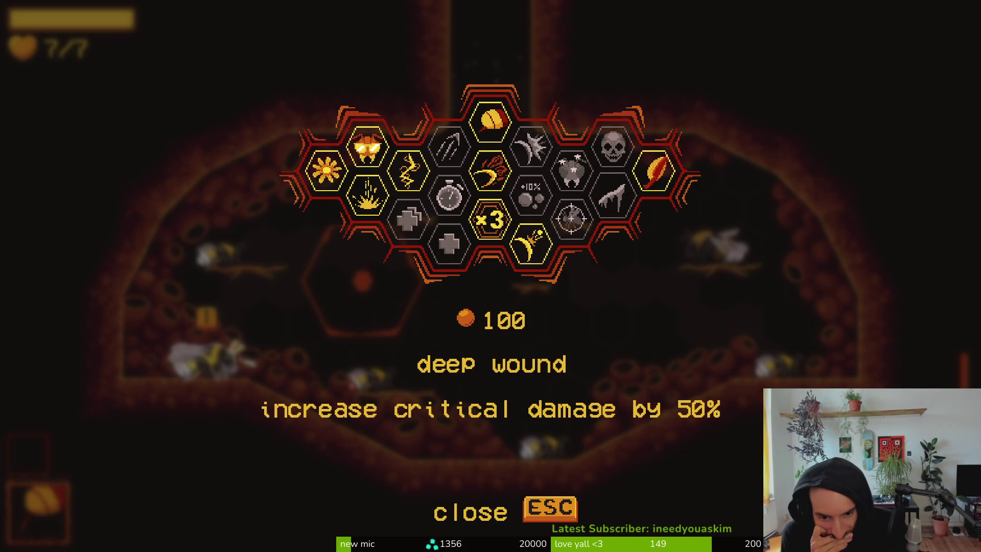
key("Up")
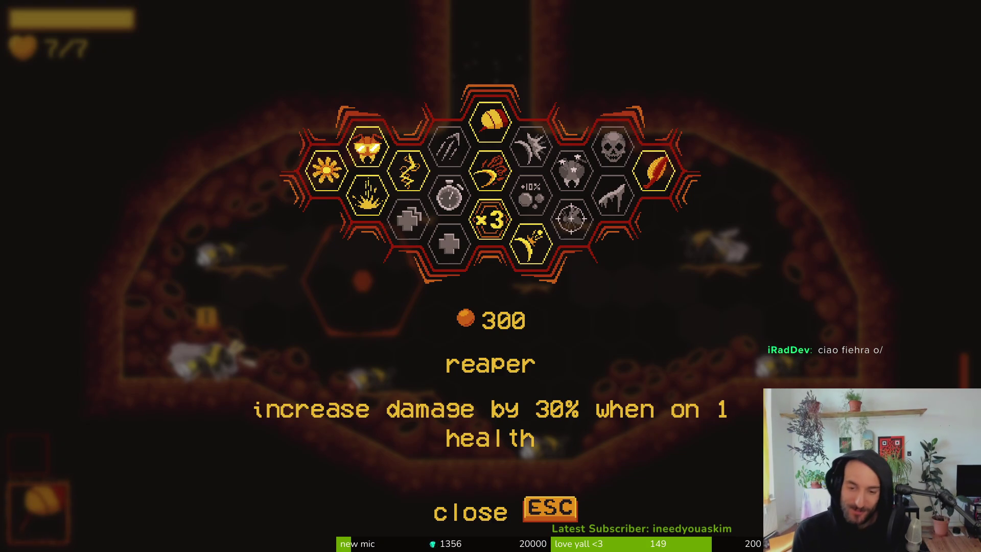
key("Escape")
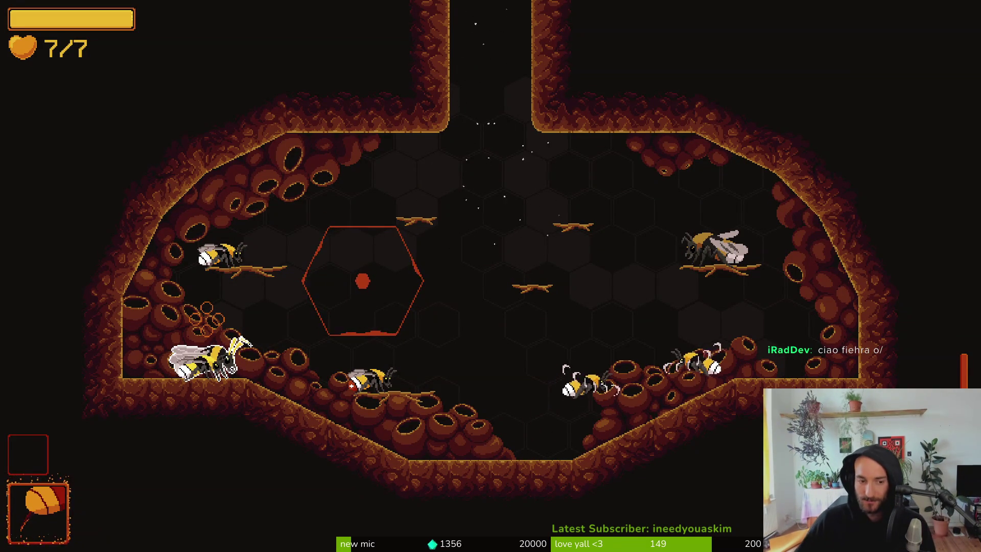
Step: Quit from the pause menu to the main menu, then exit the game to the editor
key("Escape")
key("Down")
key("Return")
key("Left")
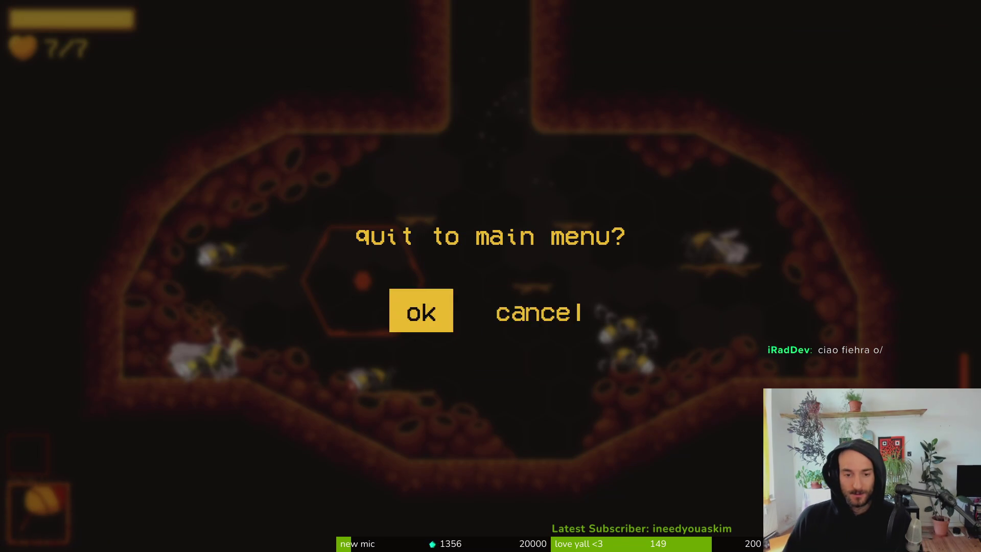
key("Return")
key("Down")
key("Down")
key("Down")
key("Return")
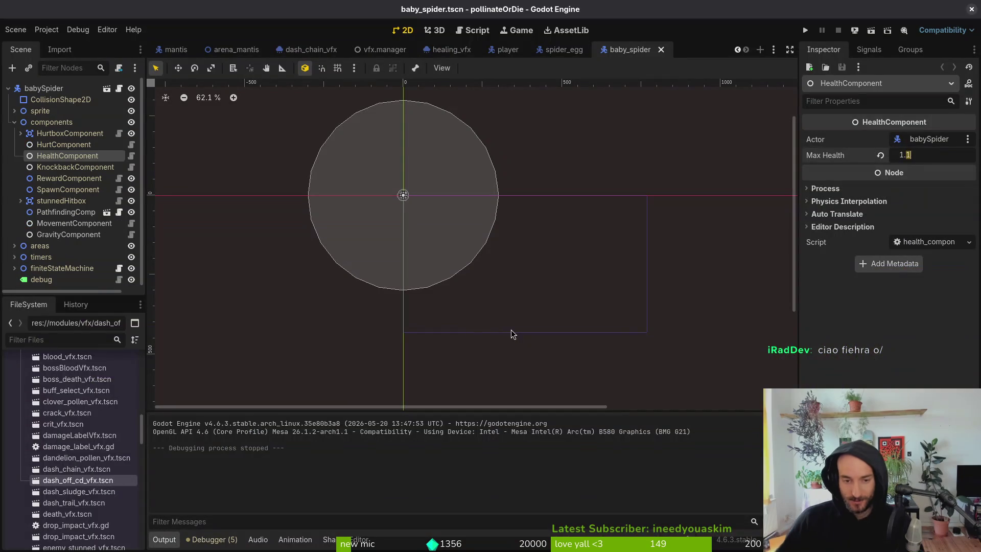
Step: Close the baby_spider, mantis, arena_mantis and dash_chain_vfx tabs, keeping only player.tscn
middle_click(644, 53)
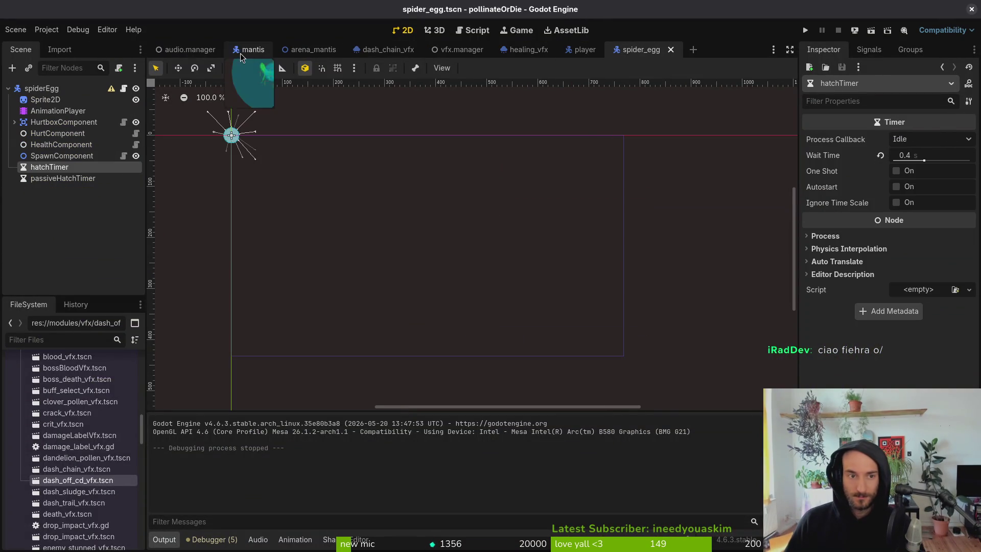
middle_click(196, 55)
middle_click(196, 55)
middle_click(196, 55)
middle_click(195, 55)
middle_click(195, 55)
left_click(249, 50)
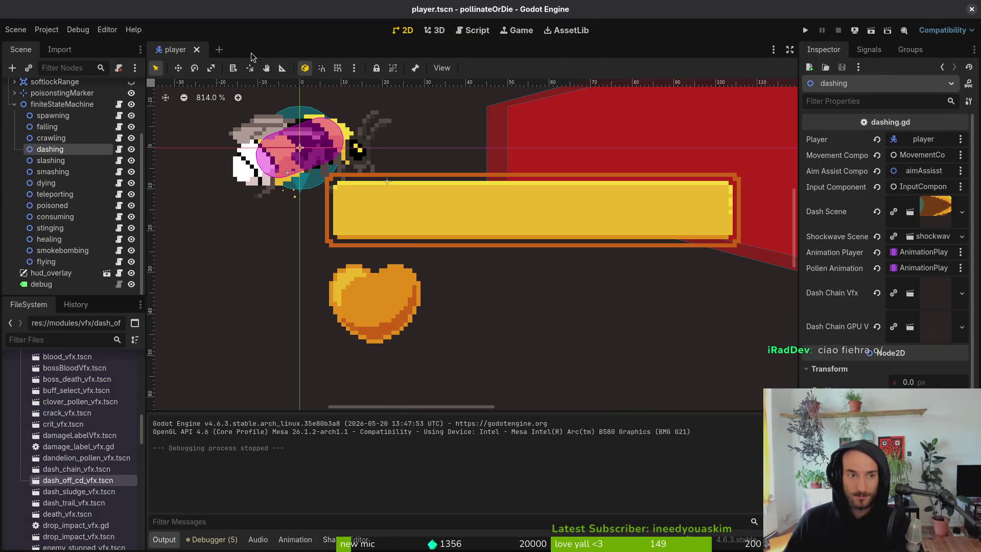
key("super+2")
Step: Exit vim and launch tig to review the repository changes
type(":q")
key("Return")
type("tig status")
key("Return")
key("q")
key("q")
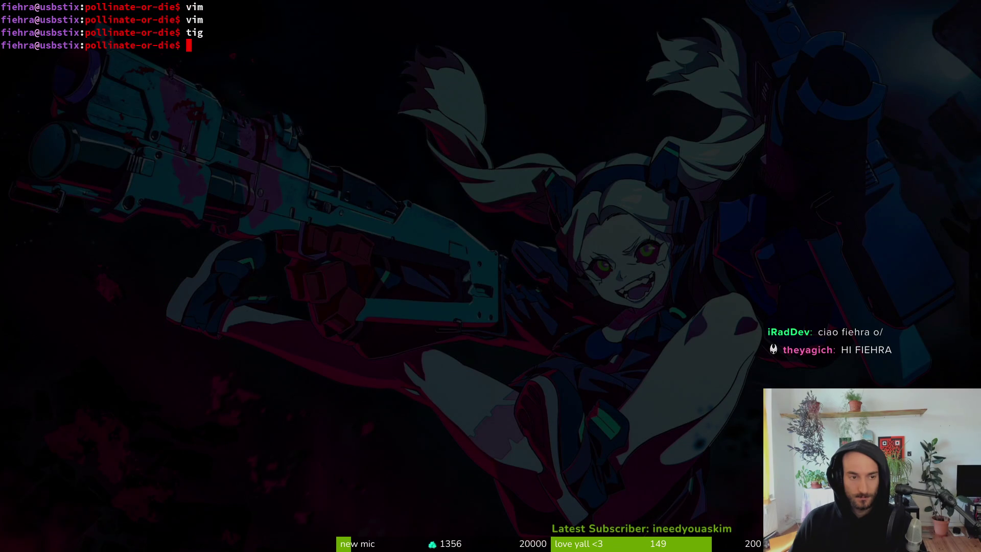
type("g")
key("Return")
Step: Stage the vfx.manager.tscn, dashing.gd and player.tscn changes in tig
key("Down")
key("Down")
key("Down")
key("Down")
key("Return")
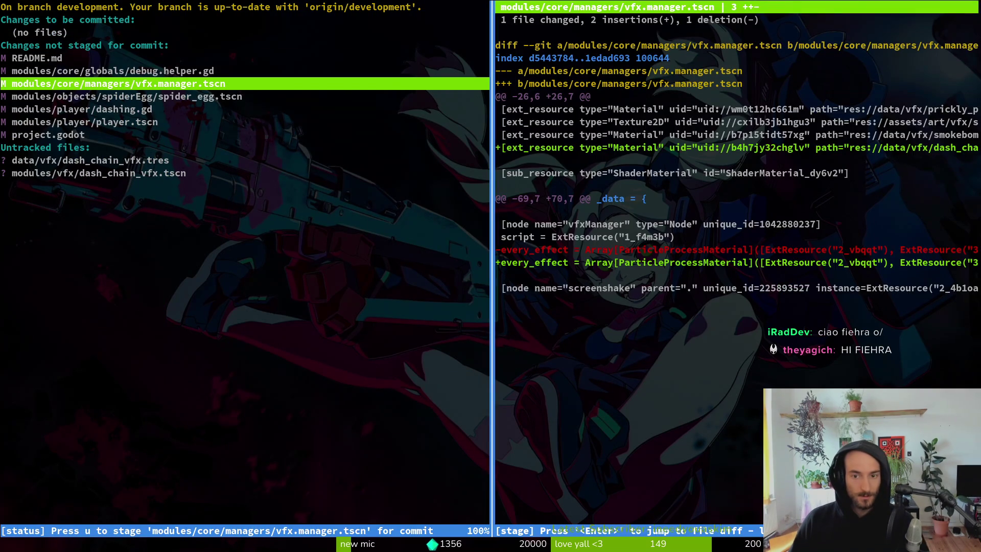
key("u")
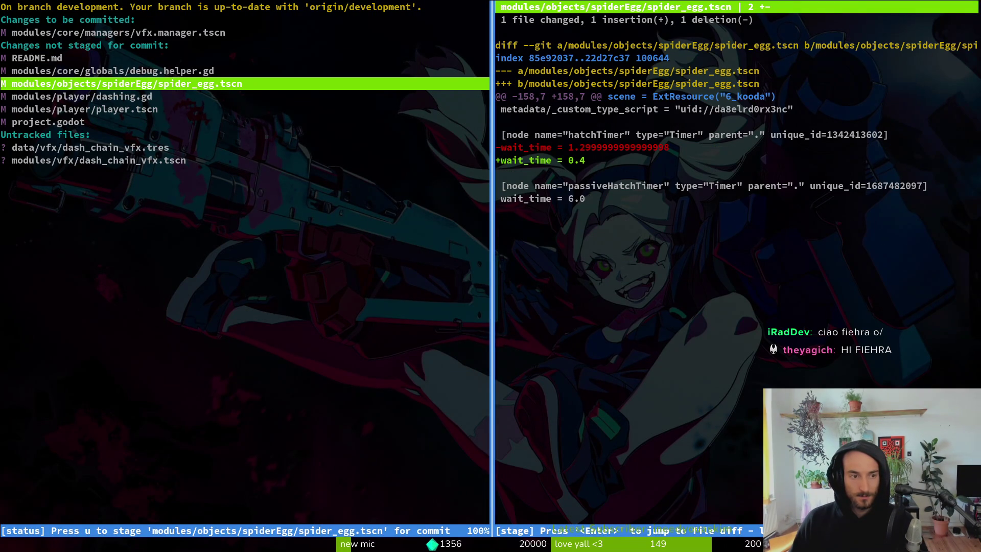
key("Down")
key("Up")
key("Down")
key("u")
key("Up")
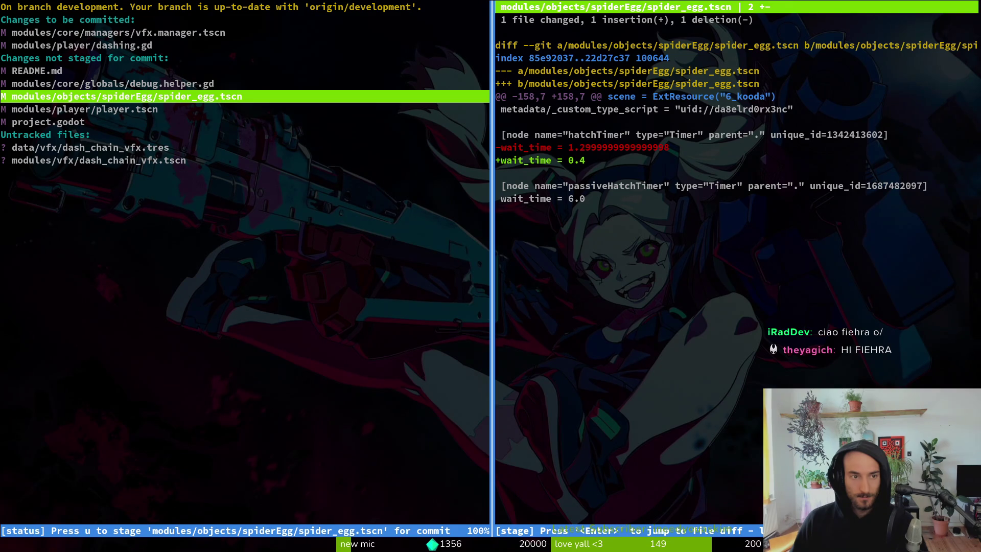
key("Down")
key("u")
key("Up")
key("Up")
key("Up")
key("Up")
key("Down")
key("Down")
key("Down")
key("Down")
key("Down")
key("Down")
key("Down")
Step: Stage the remaining files, commit as "added some vfx to dash chains", and push
type("u")
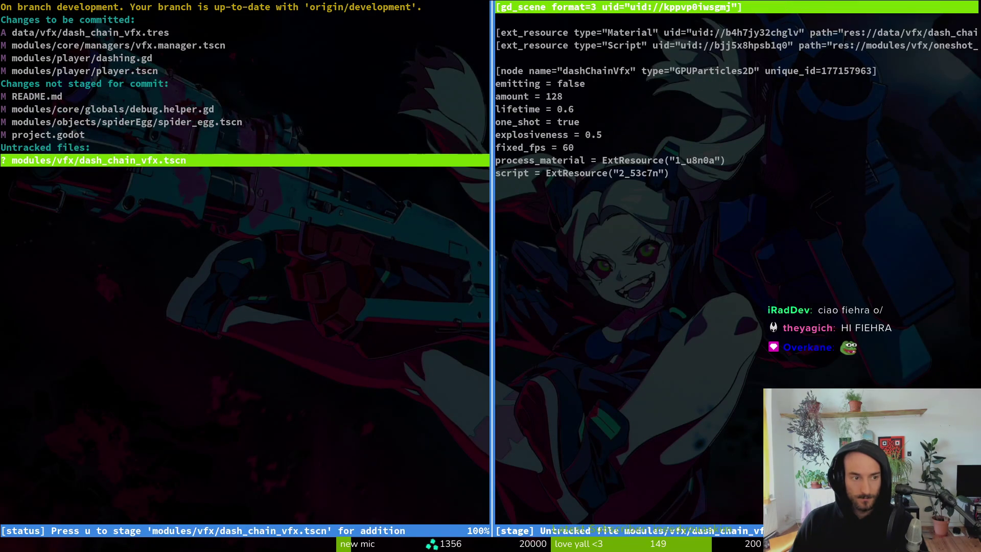
type("uqgit ")
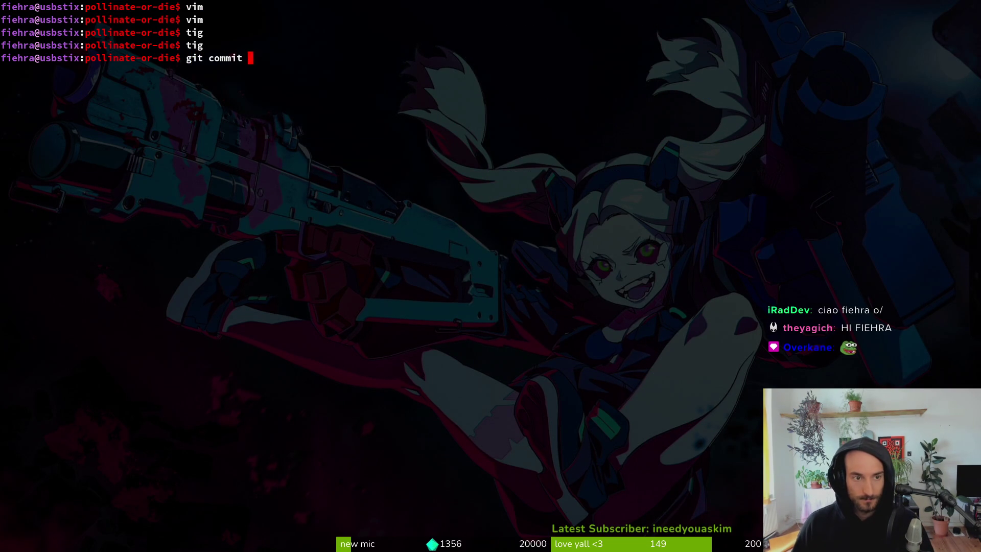
type("added some vfx to d")
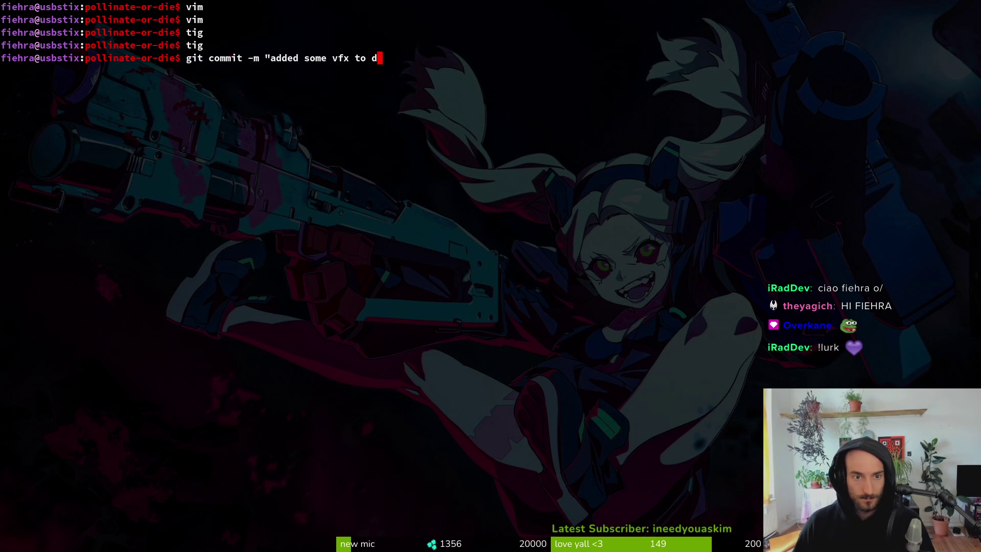
type("\"")
key("Return")
type("git push")
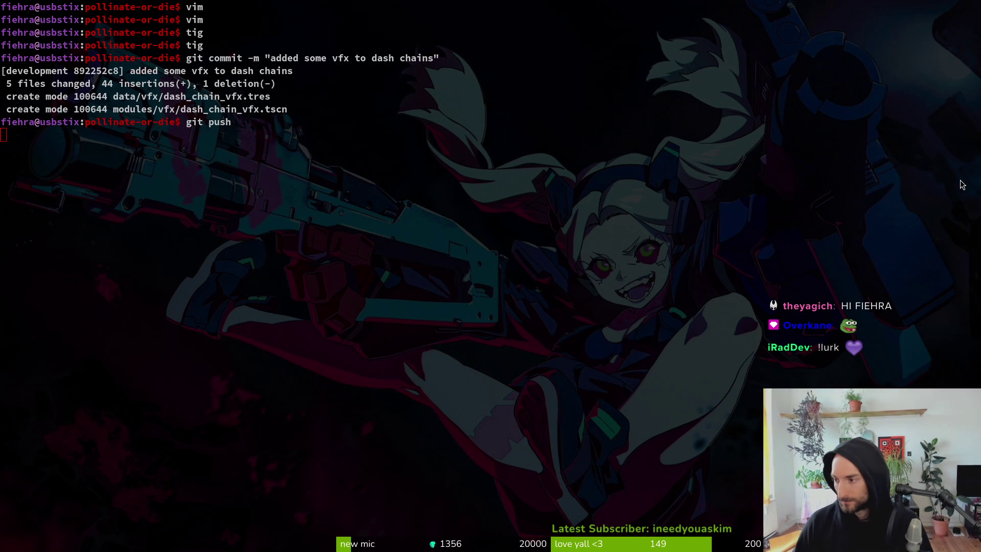
key("super+1")
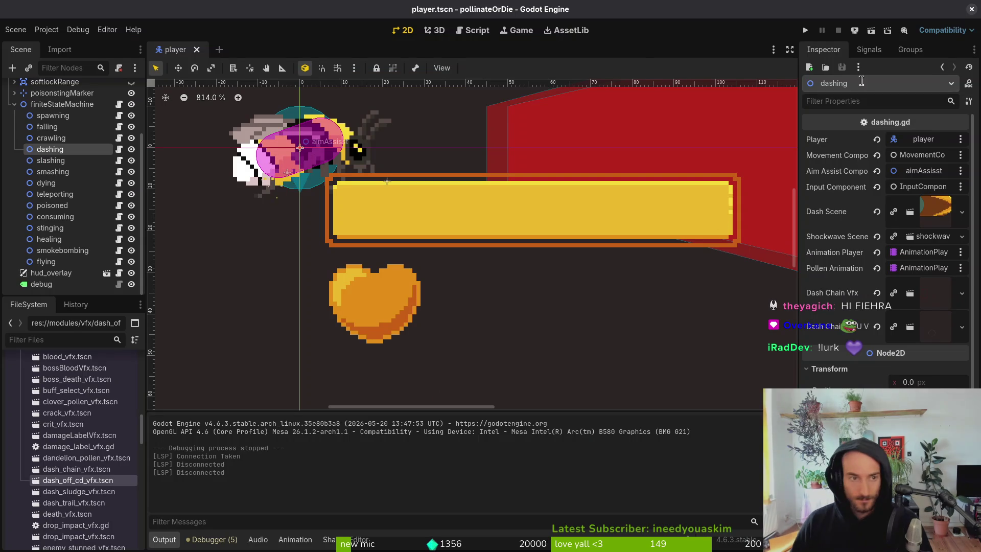
Step: Quick-open the dash_chain_vfx.tscn scene
key("shift+alt+o")
type("dsahc")
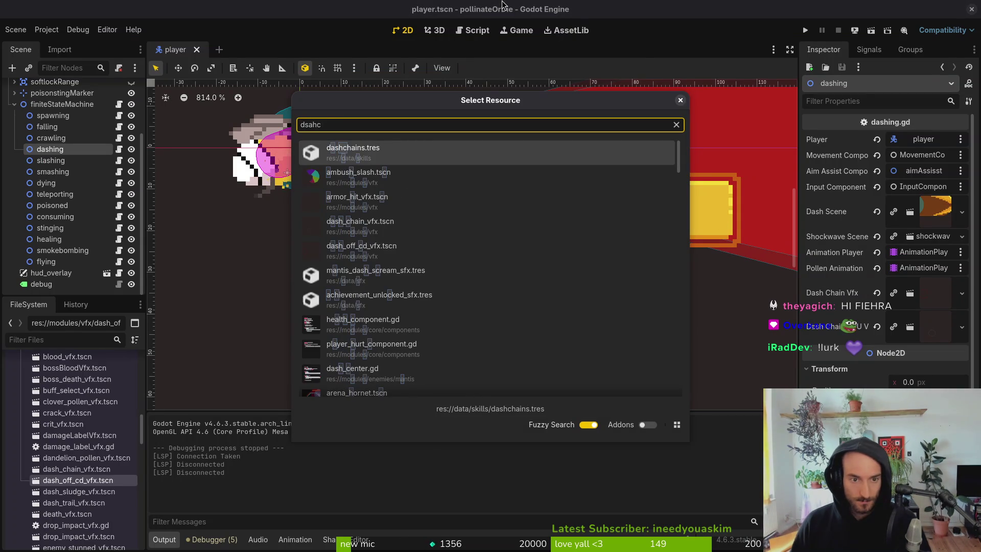
key("BackSpace")
key("BackSpace")
key("BackSpace")
type("ashchainvfx")
key("Return")
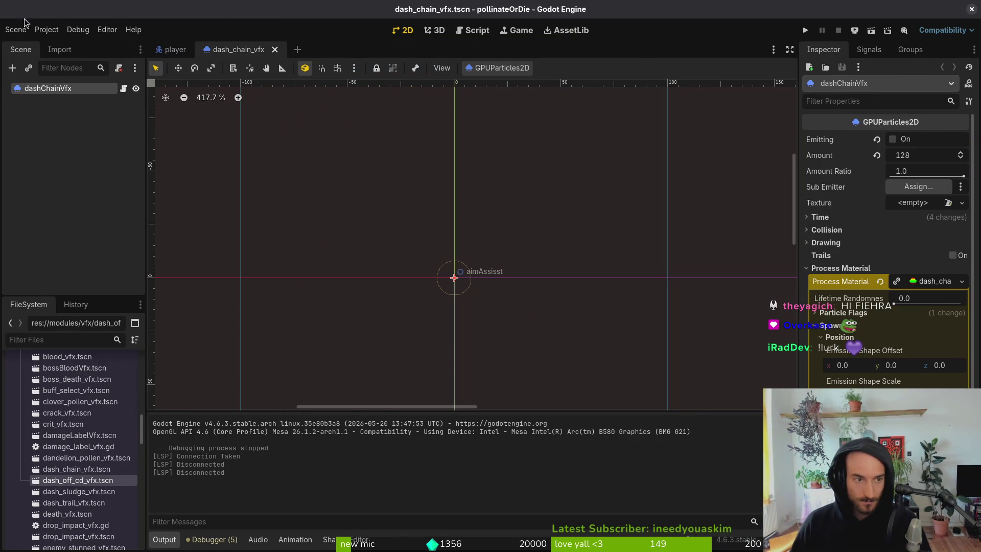
Step: Expand the particles' Display and Color Curves sections, collapsing the scale curve
scroll(919, 276, "down", 5)
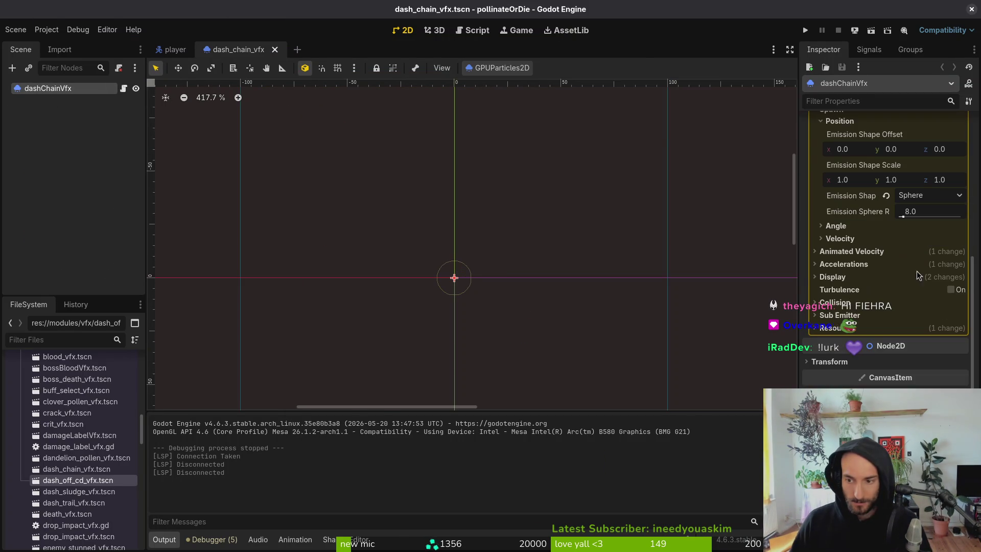
left_click(843, 279)
scroll(898, 382, "down", 5)
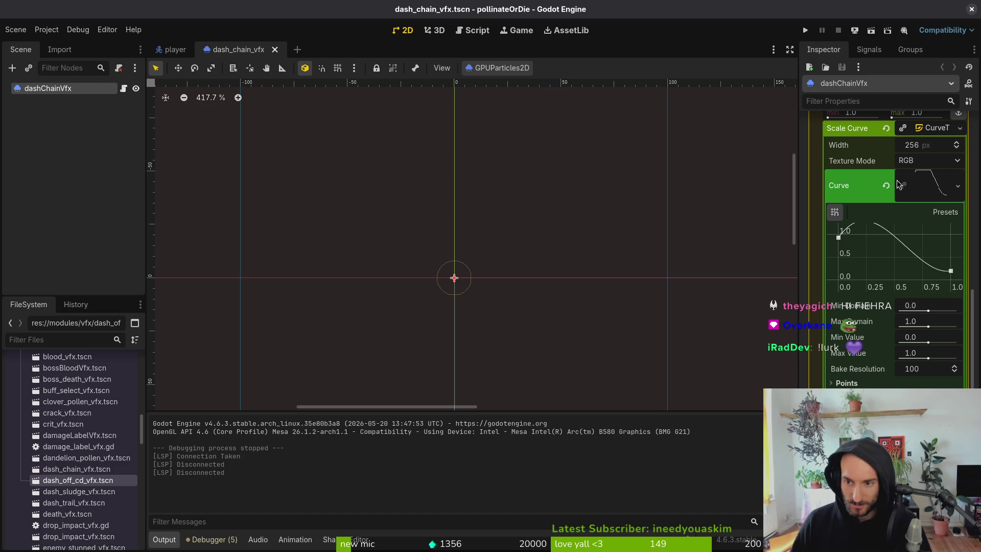
scroll(914, 180, "up", 3)
left_click(933, 239)
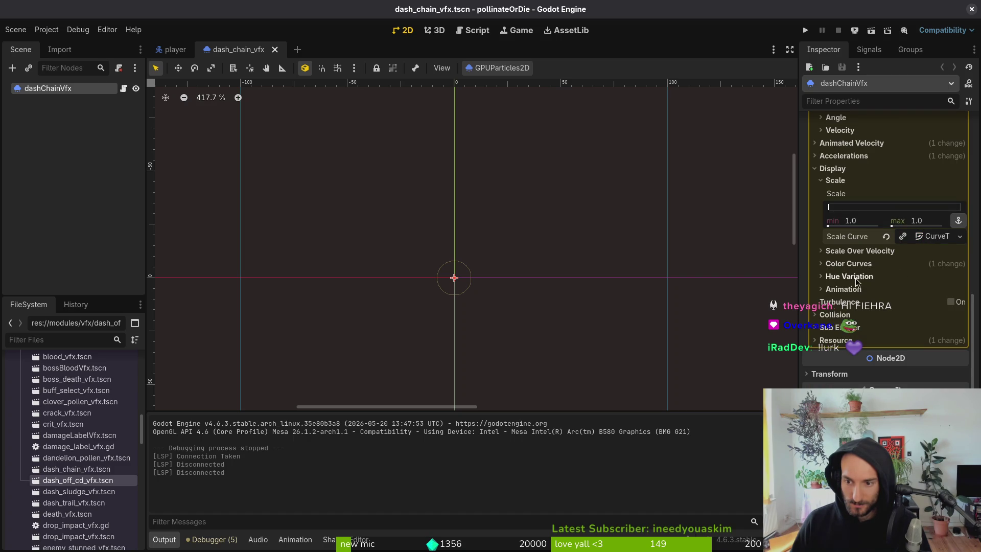
left_click(849, 264)
Step: Add a white stop and a second stop to the colour ramp gradient
double_click(837, 357)
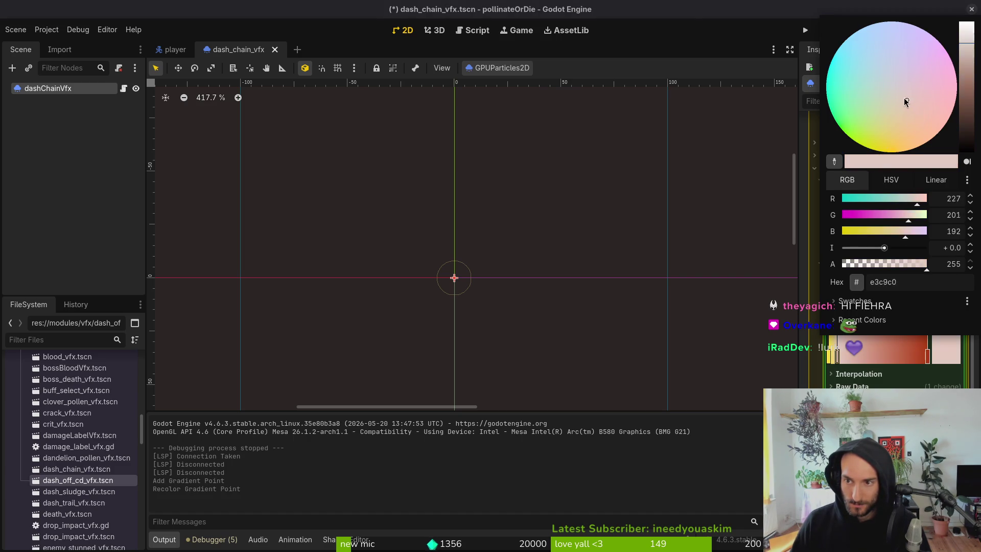
left_click_drag(967, 44, 961, 5)
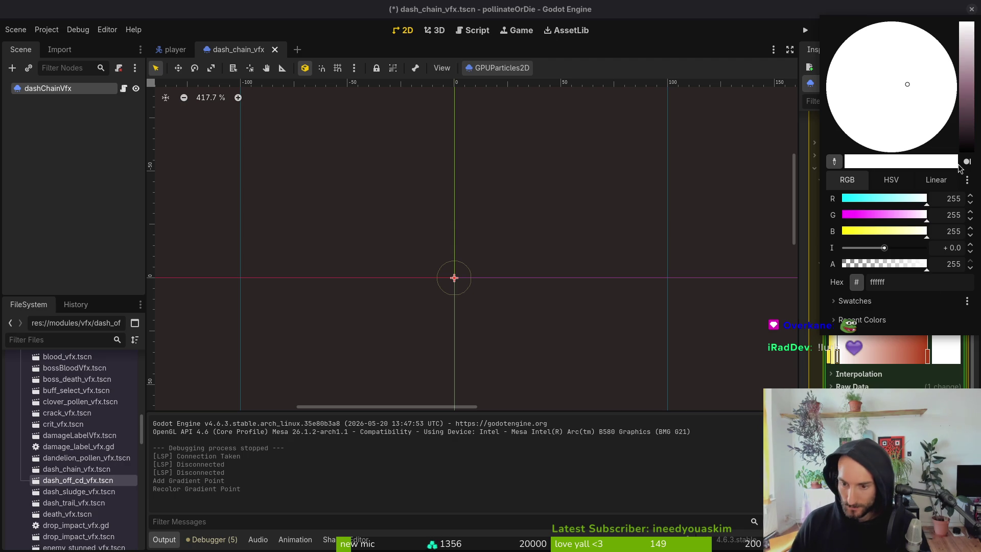
left_click(833, 339)
double_click(861, 357)
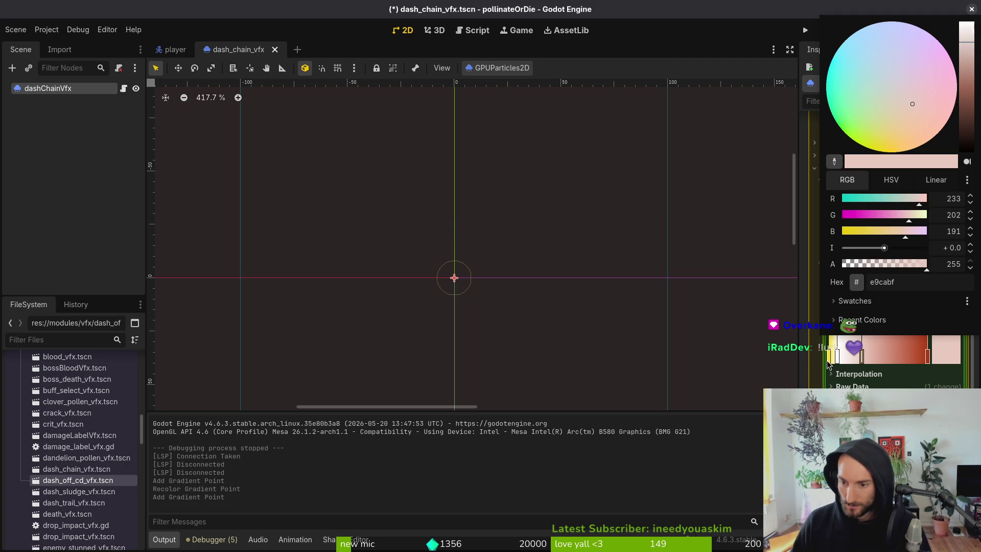
key("ctrl+shift+v")
key("Down")
key("Down")
key("Down")
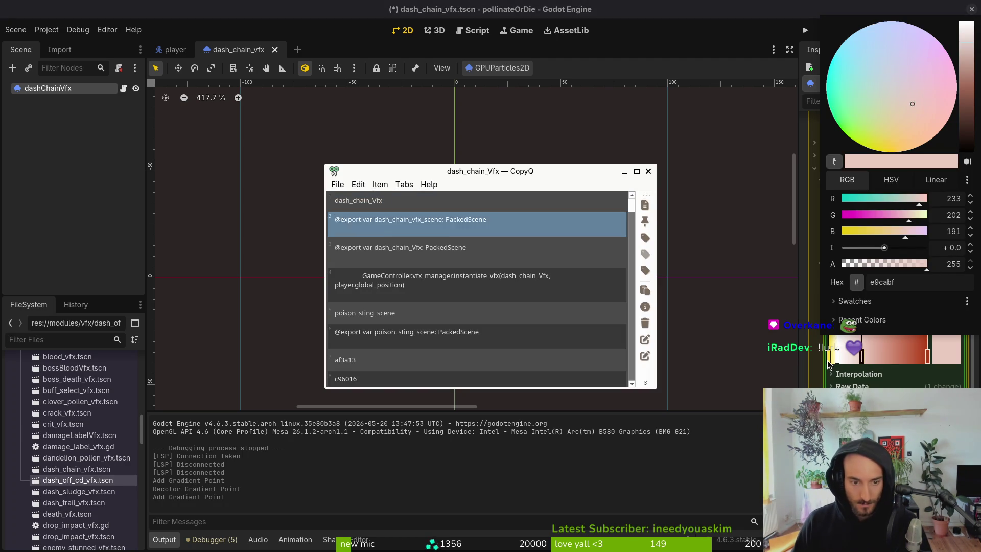
Step: Set the selected gradient stop to red-orange af3a13
key("Up")
key("Return")
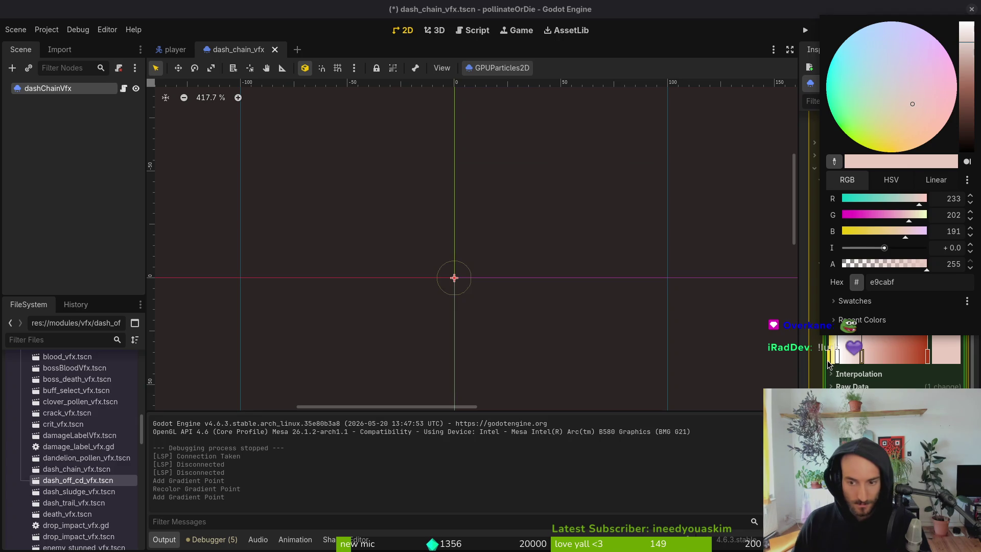
left_click(907, 284)
type("af3a13")
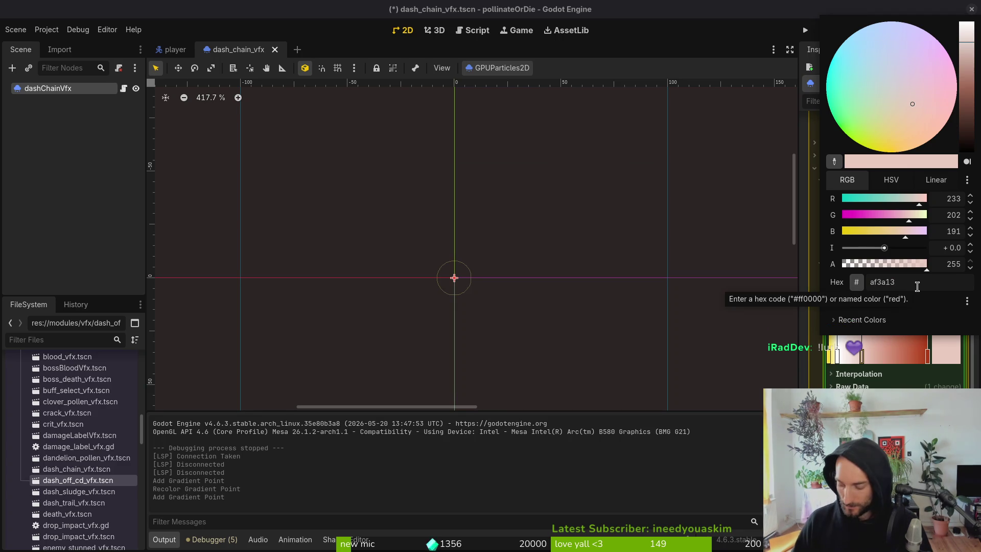
key("Return")
Step: Set another gradient stop to yellow f7db3b
key("ctrl+shift+v")
key("Down")
key("Down")
key("Down")
key("Down")
key("Up")
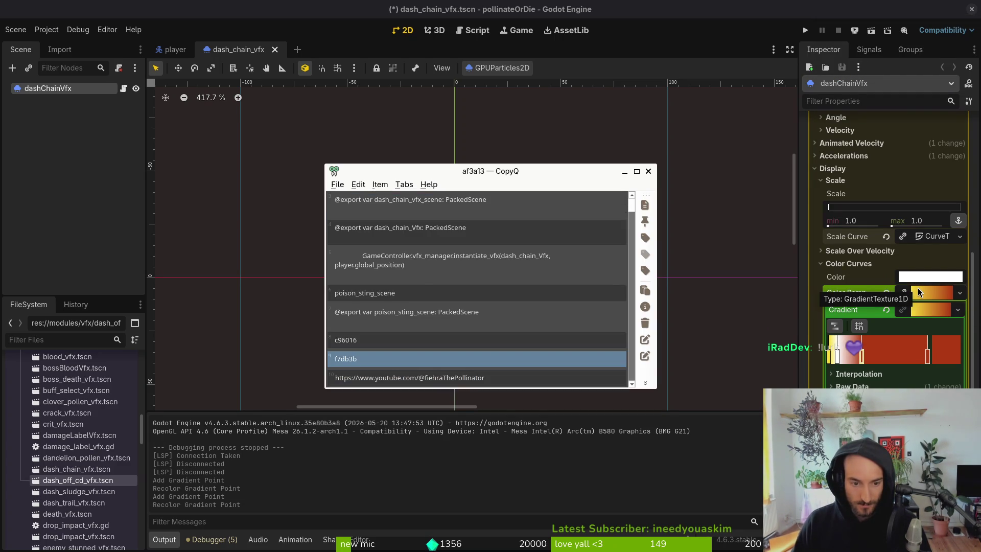
key("Return")
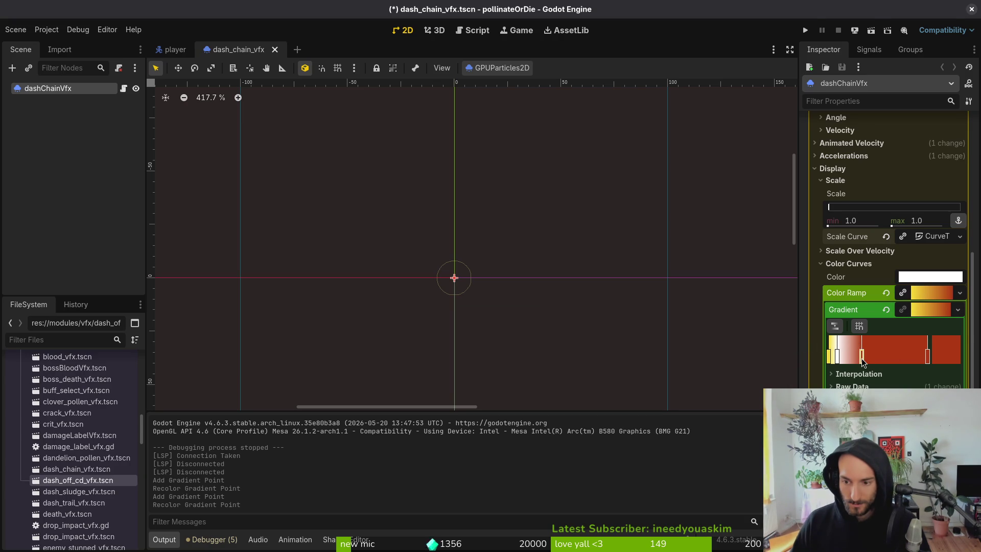
double_click(863, 361)
left_click(916, 282)
key("ctrl+v")
key("Return")
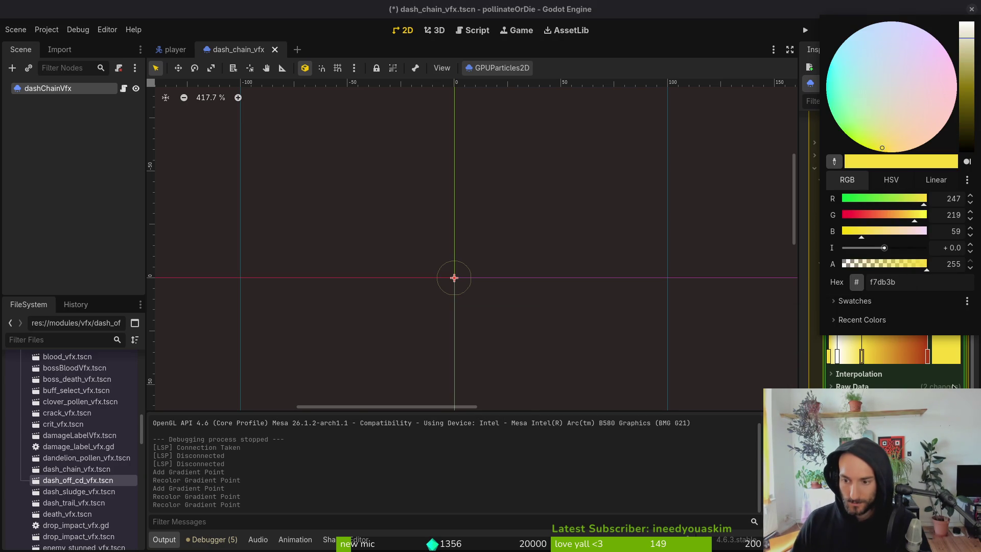
key("Escape")
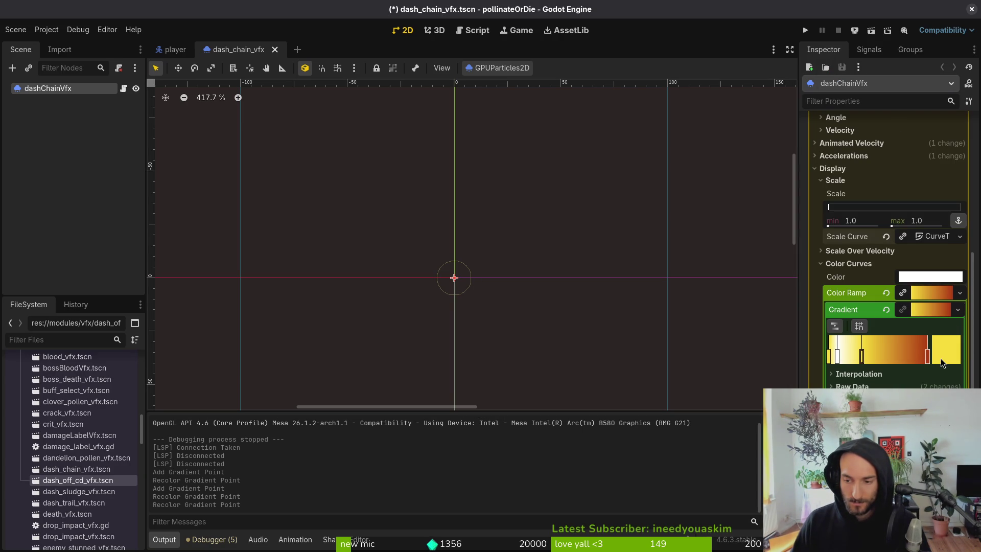
Step: Nudge the white and other gradient stops slightly to the right
left_click_drag(837, 358, 842, 358)
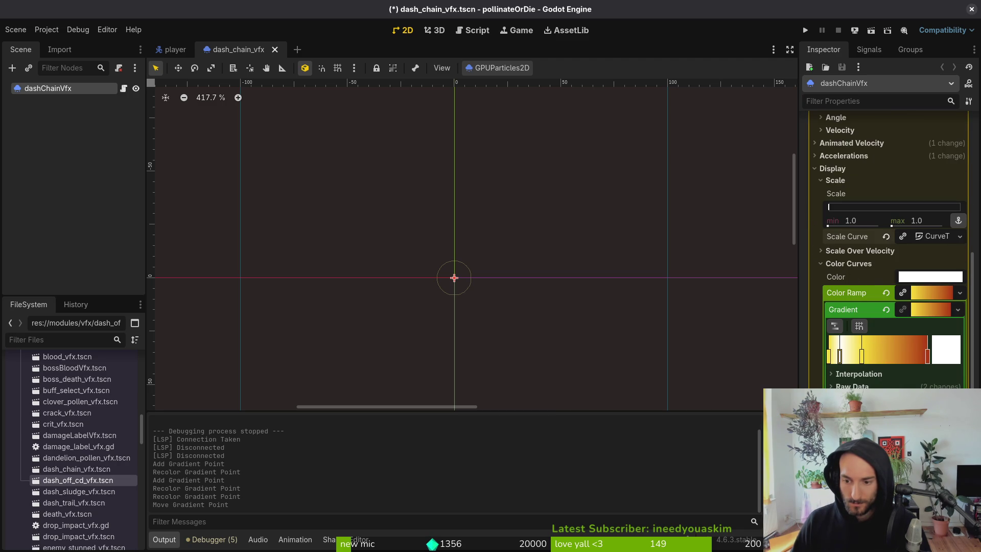
scroll(889, 245, "down", 5)
scroll(852, 311, "up", 5)
left_click(937, 236)
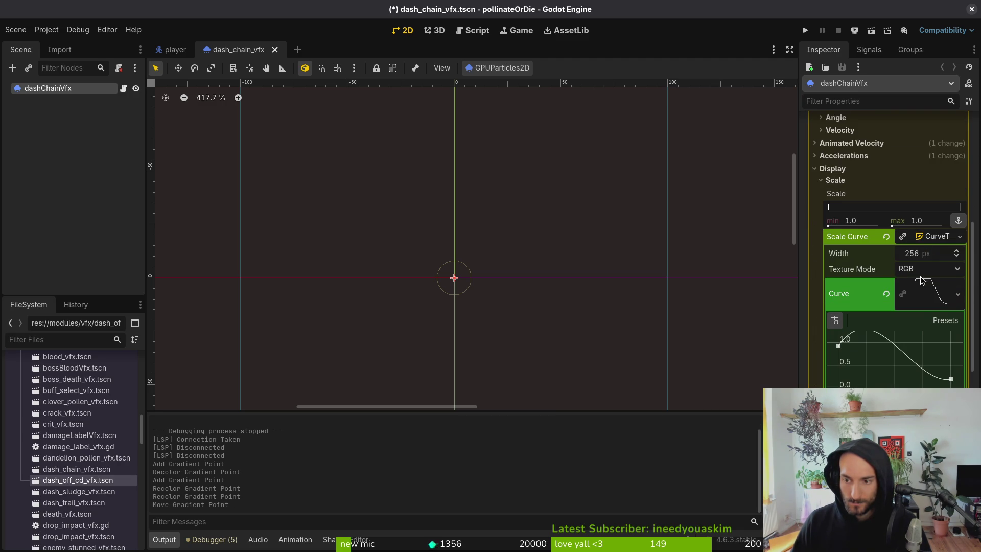
scroll(869, 372, "down", 6)
mouse_move(863, 367)
left_mouse_down()
mouse_move(845, 374)
mouse_move(870, 376)
left_mouse_up()
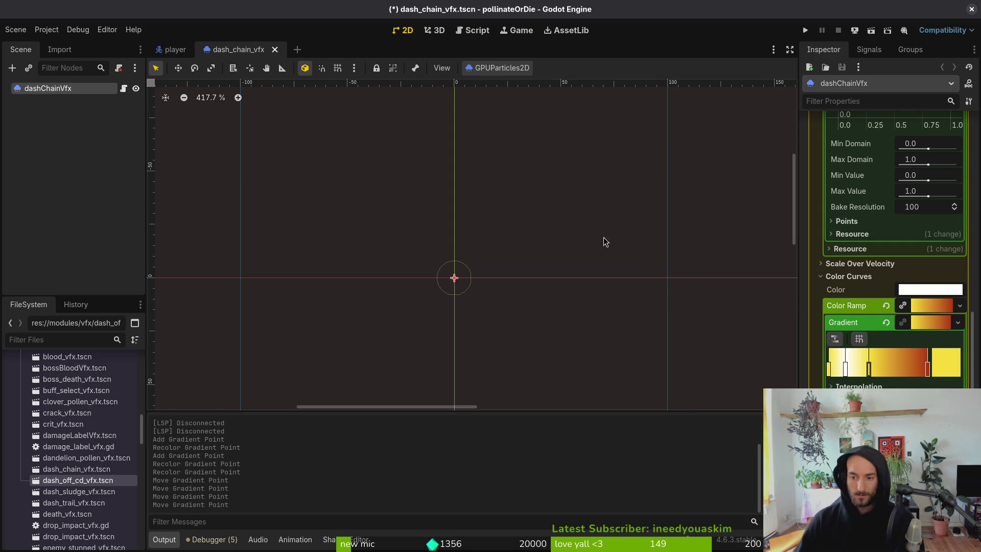
left_click_drag(847, 377, 851, 376)
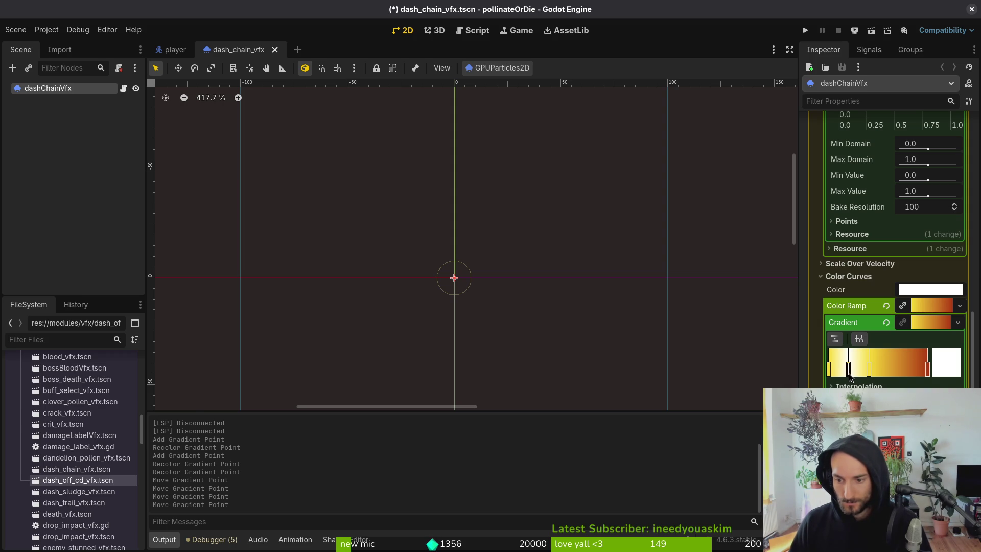
scroll(653, 270, "right", 5)
scroll(427, 187, "down", 1)
scroll(488, 263, "up", 3)
scroll(488, 264, "up", 5)
scroll(862, 260, "up", 15)
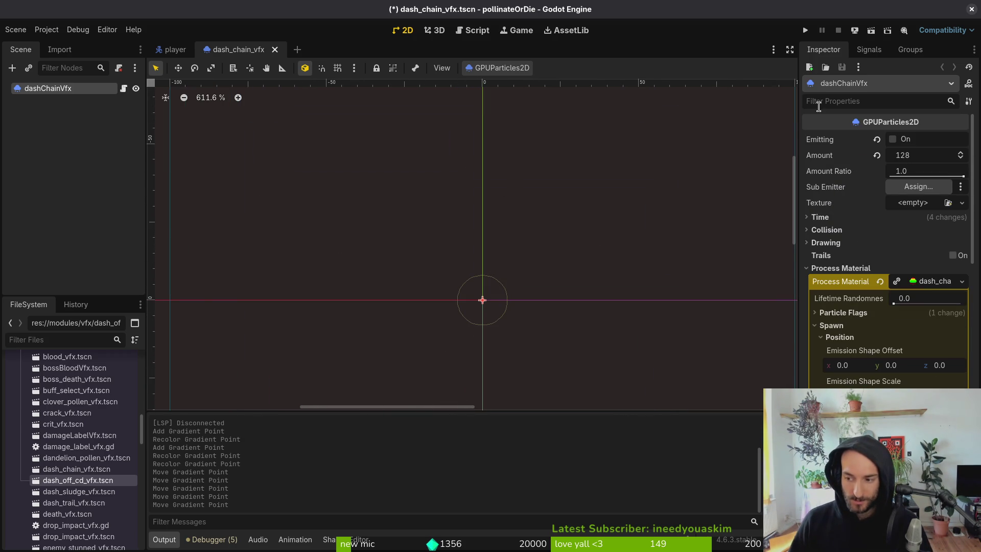
Step: Preview the particle burst via Emitting, then save and run the game into a level
left_click(894, 140)
left_click(894, 140)
key("F5")
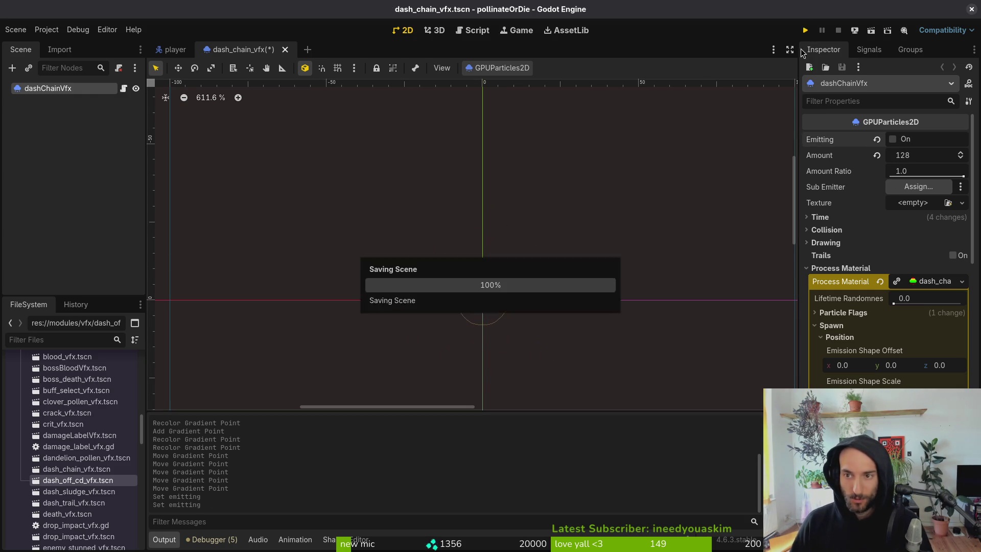
key("Return")
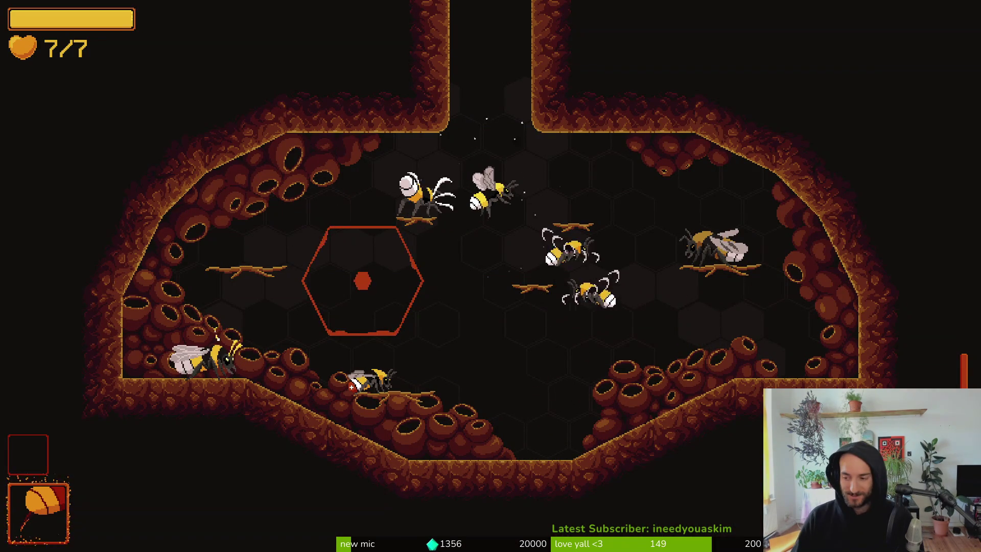
Step: Fly the bee up into the next level and dash into the mosquitoes
key("w")
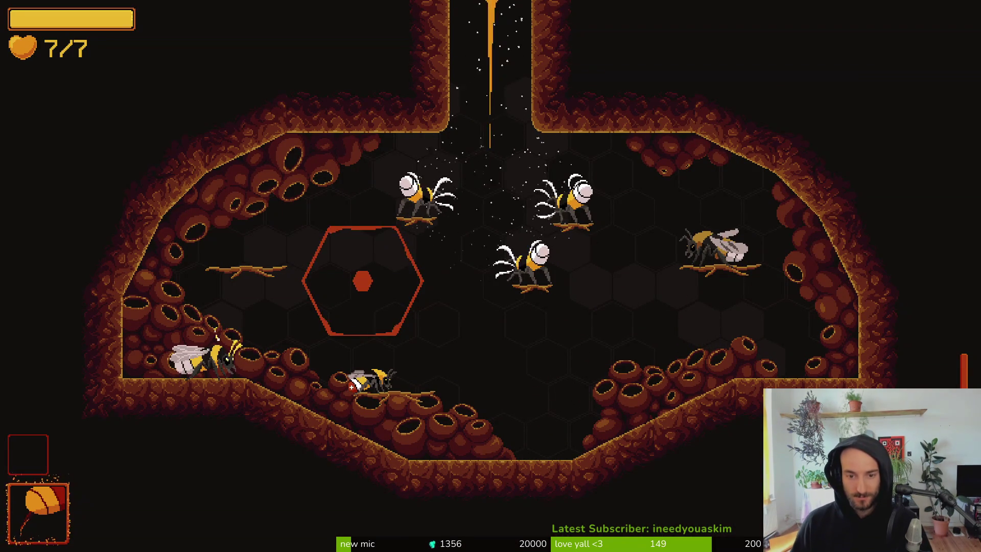
key("w")
key("d")
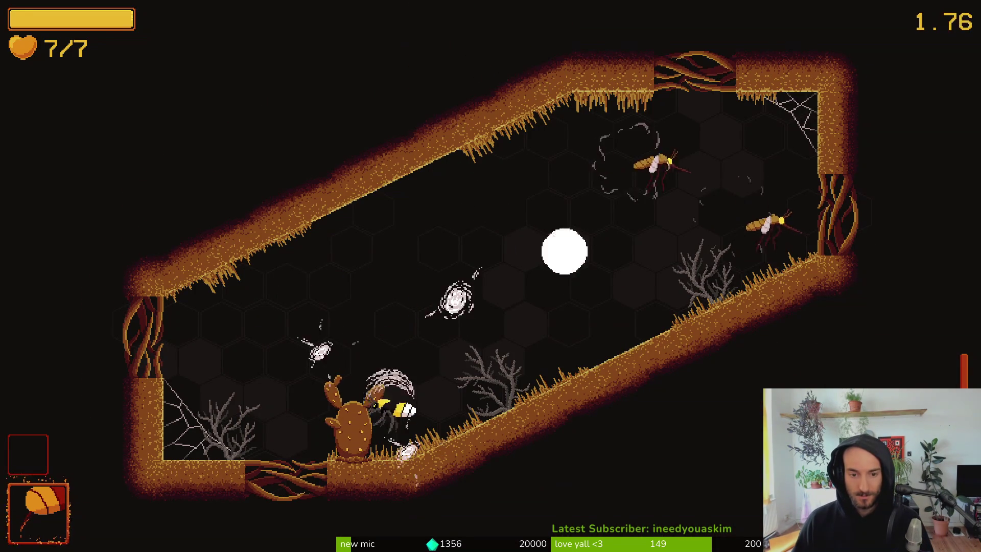
key("w")
key("d")
key("a")
key("s")
key("w")
key("d")
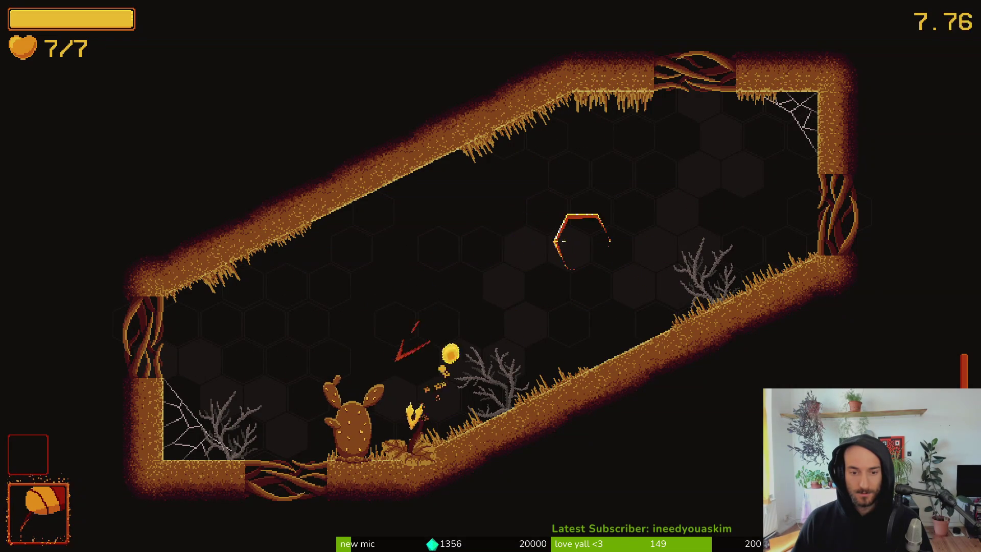
Step: Dash-attack the enemies around the cactus to trigger the chain burst, then exit the room
key("w")
key("d")
key("d")
key("a")
key("a")
key("s")
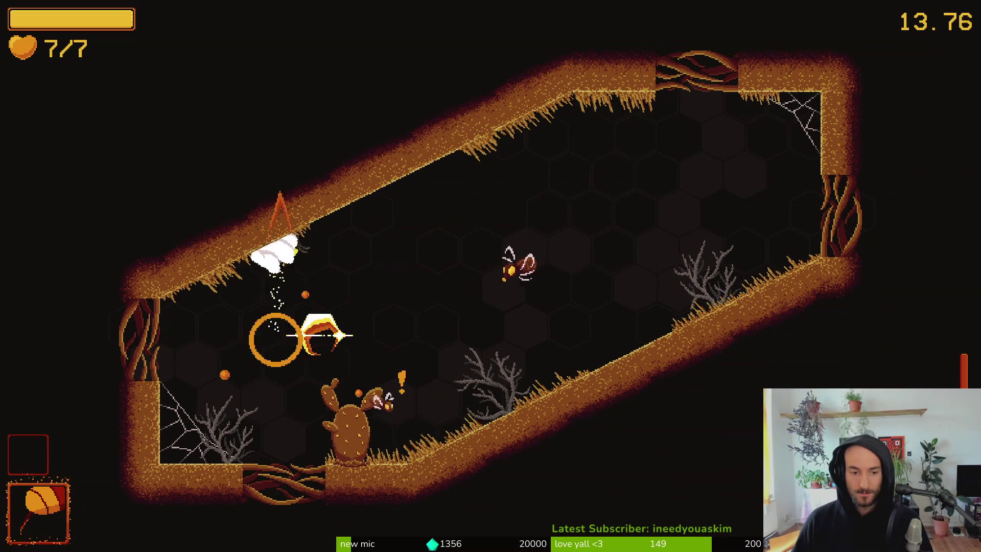
key("s")
key("d")
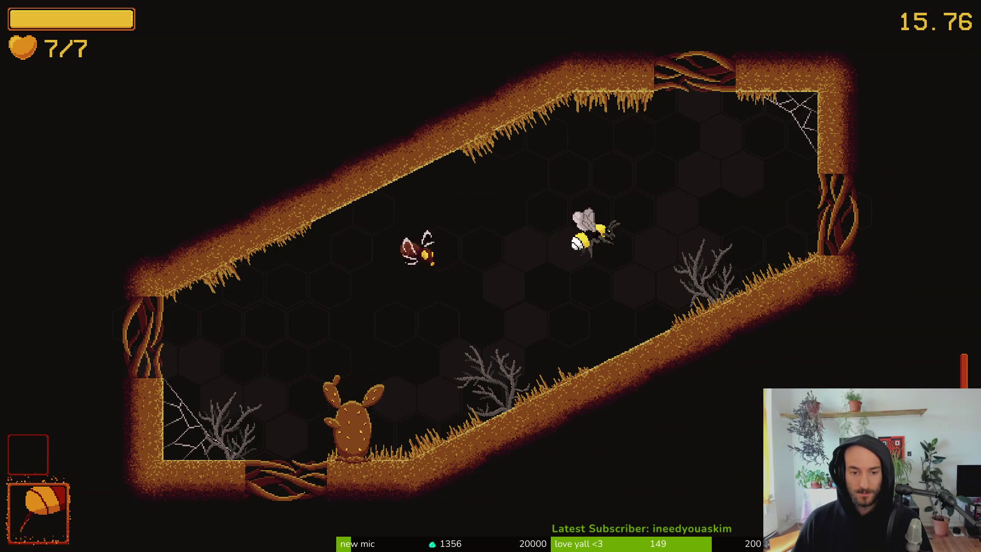
key("s")
key("d")
key("a")
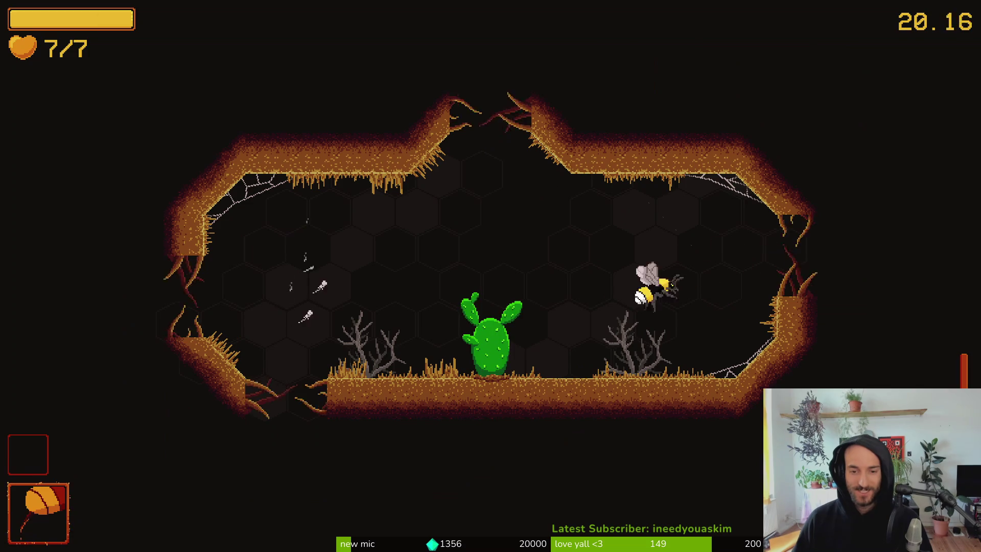
key("a")
key("a")
key("a")
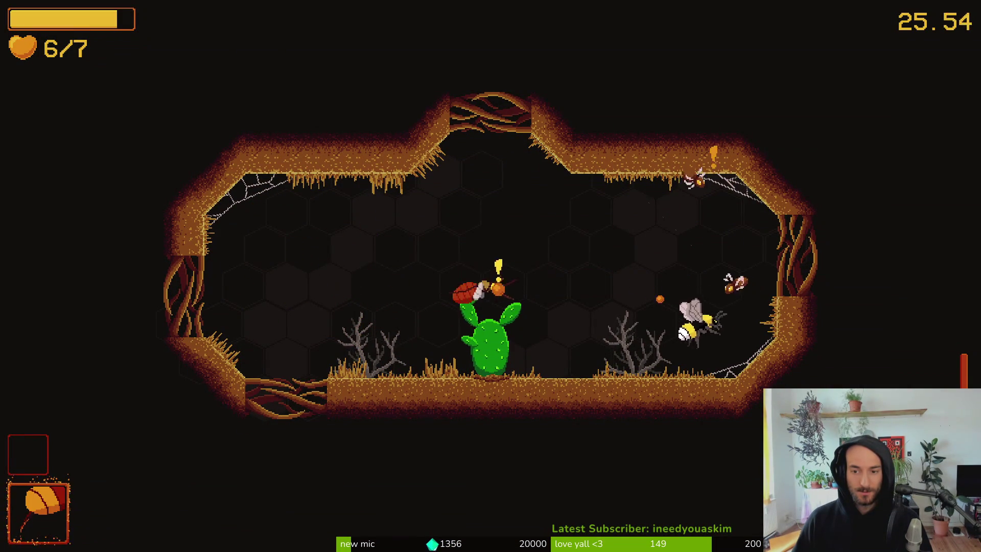
Step: Clear the next room's enemies and fly out through the top exit
key("a")
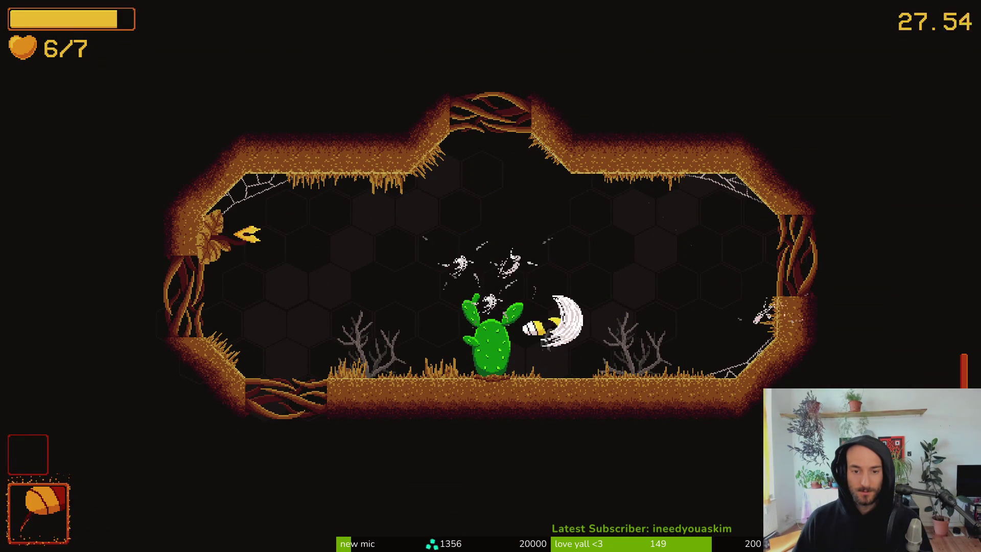
key("a")
key("a")
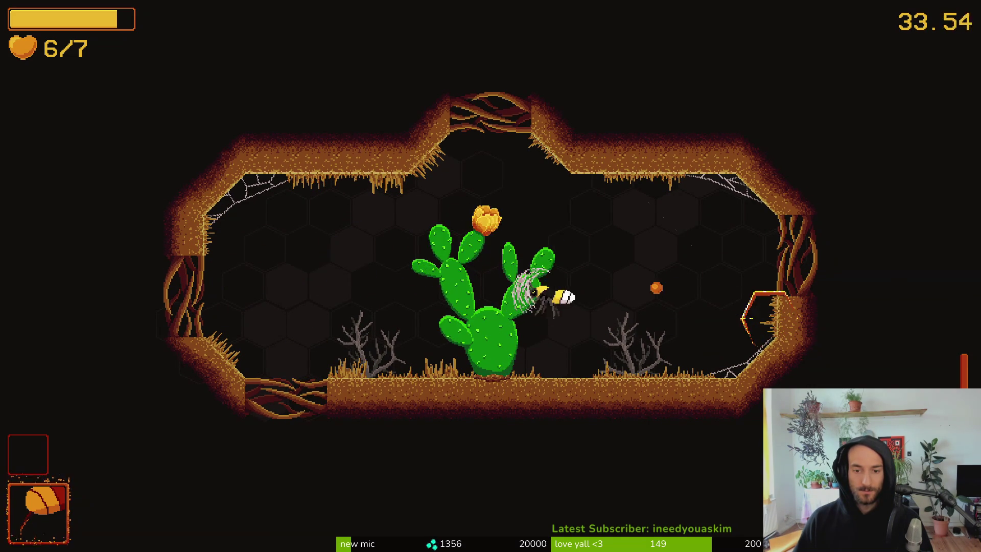
key("a")
key("Up")
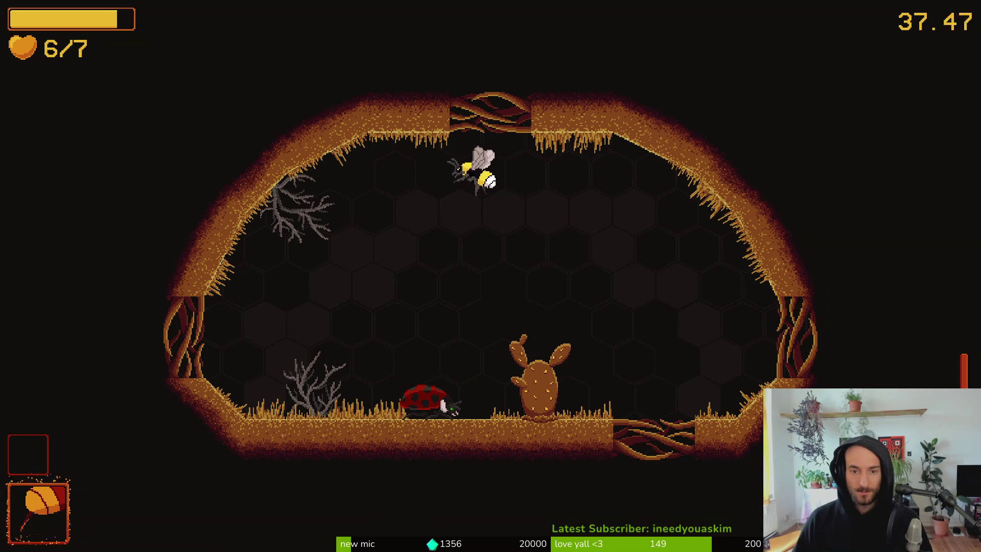
key("Up")
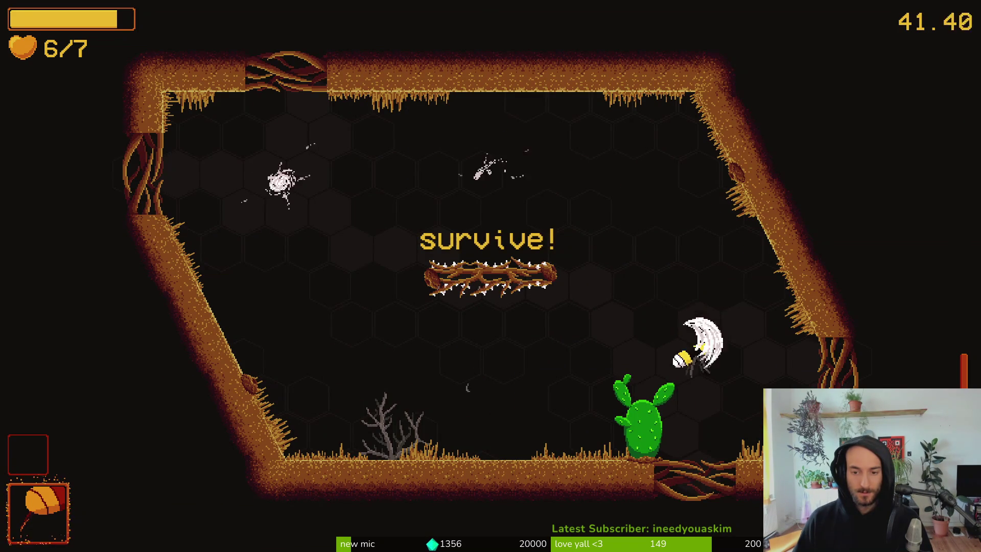
key("Up")
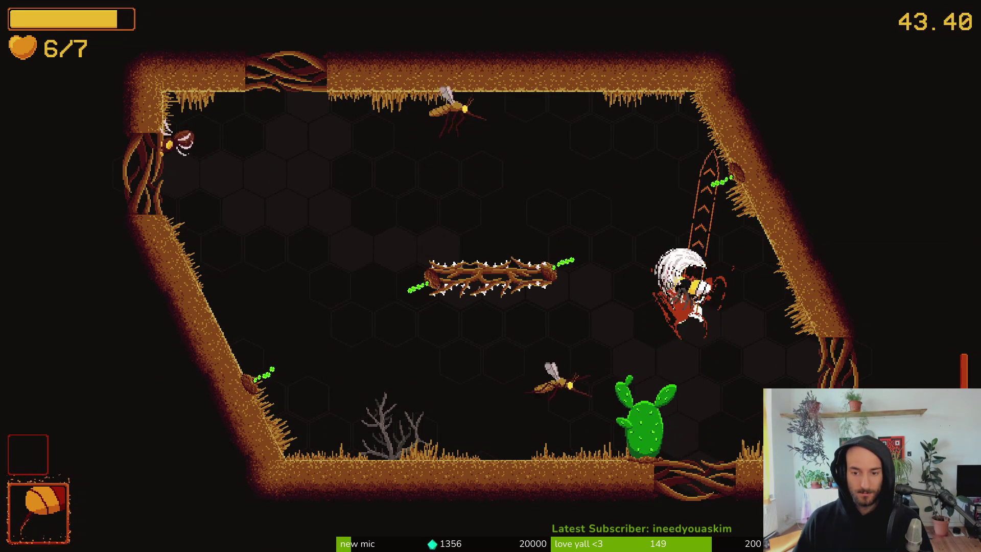
Step: Dash and slash the mosquitoes around the lower-left log, leaving dash trails
key("Left")
key("shift")
key("x")
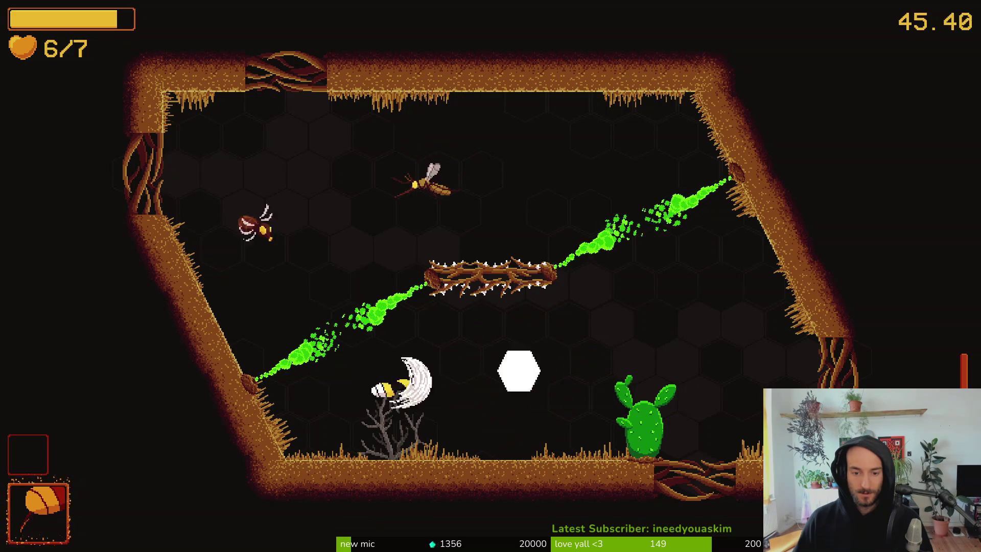
key("x")
key("Down")
key("Up")
key("x")
key("shift")
key("x")
key("x")
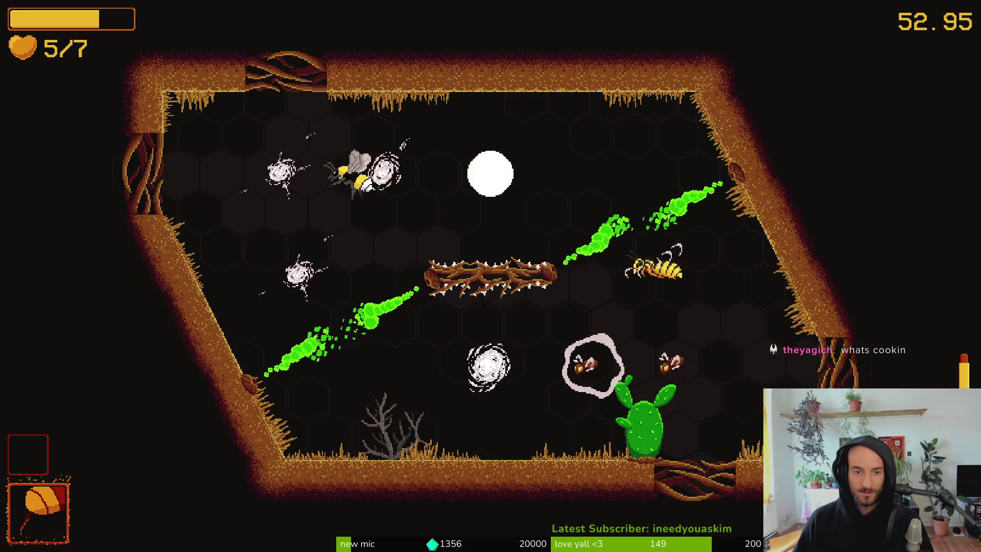
Step: Slash the wasps along the ceiling and floor, then pause the game with Esc
key("Up")
key("Left")
key("x")
key("x")
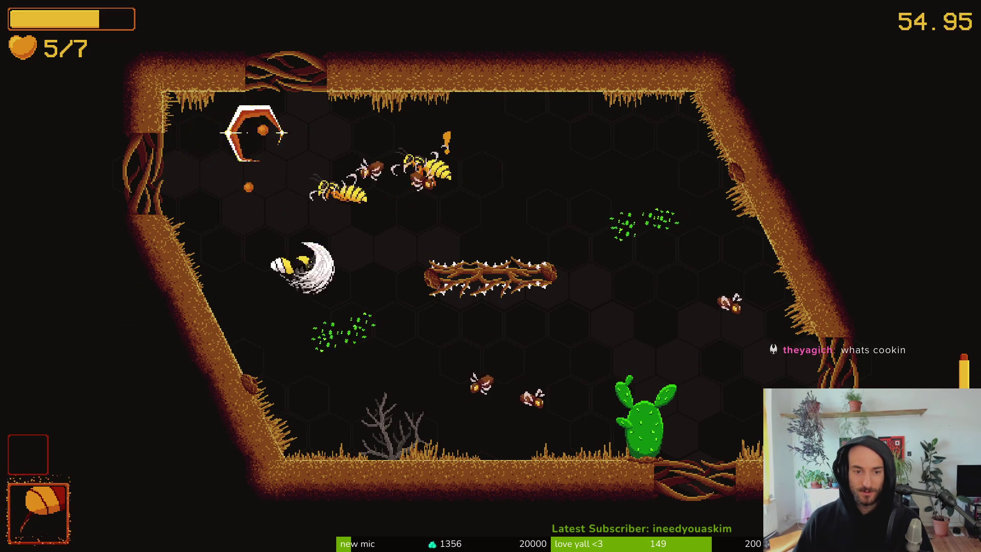
key("Down")
key("Right")
key("x")
key("Up")
key("Left")
key("x")
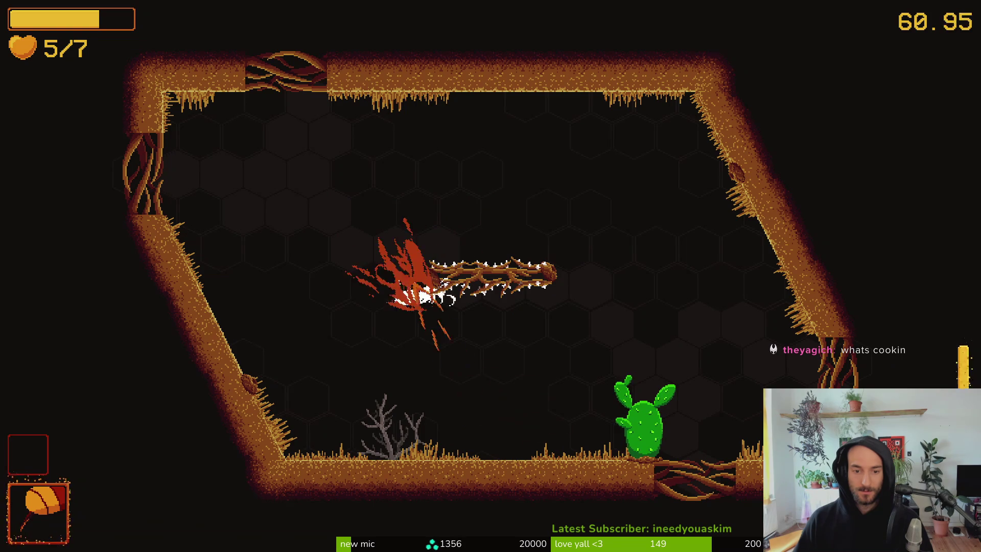
key("Escape")
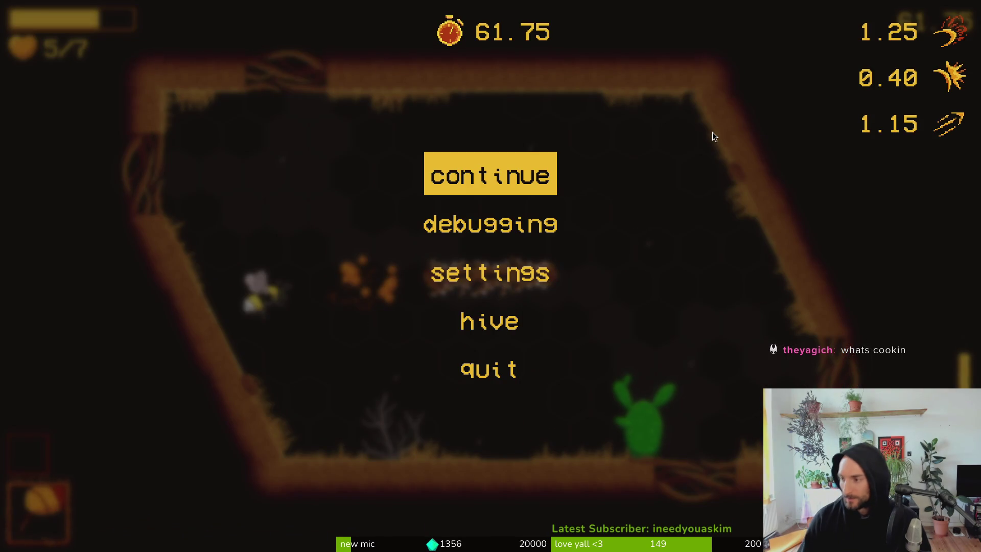
Step: Back in Godot, scroll the dash_chain_vfx Inspector and relaunch Pollinate or Die with F5
key("alt+Tab")
scroll(903, 327, "down", 5)
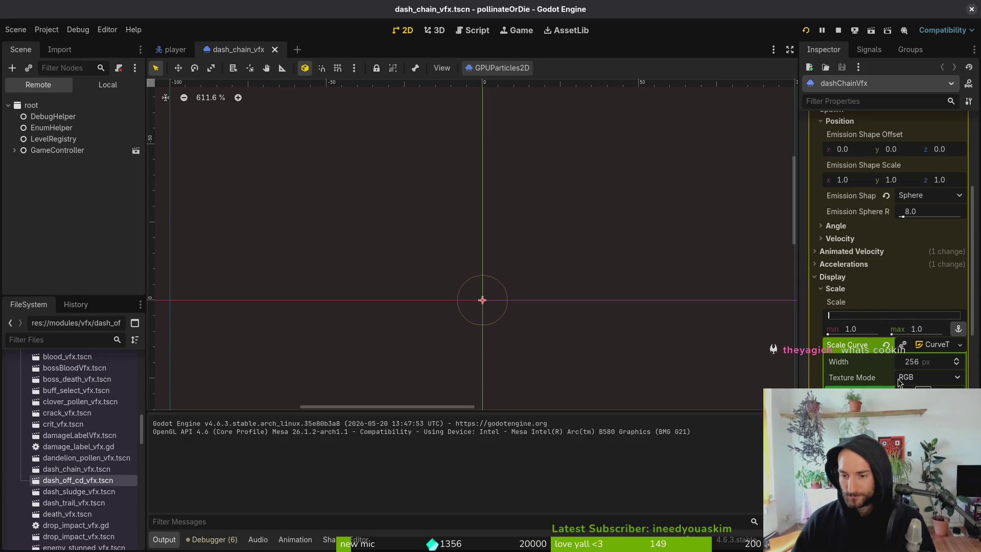
scroll(897, 369, "down", 5)
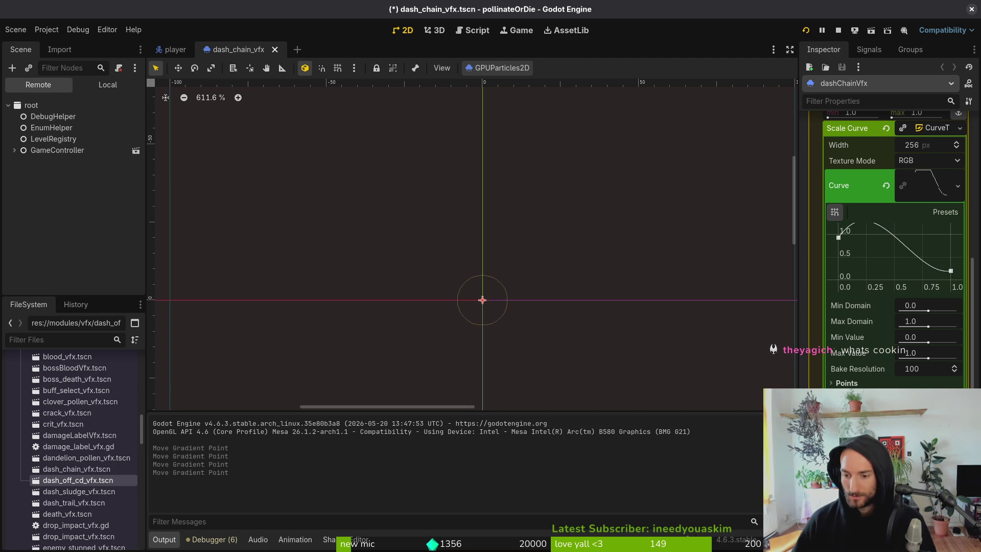
left_click(835, 32)
key("F5")
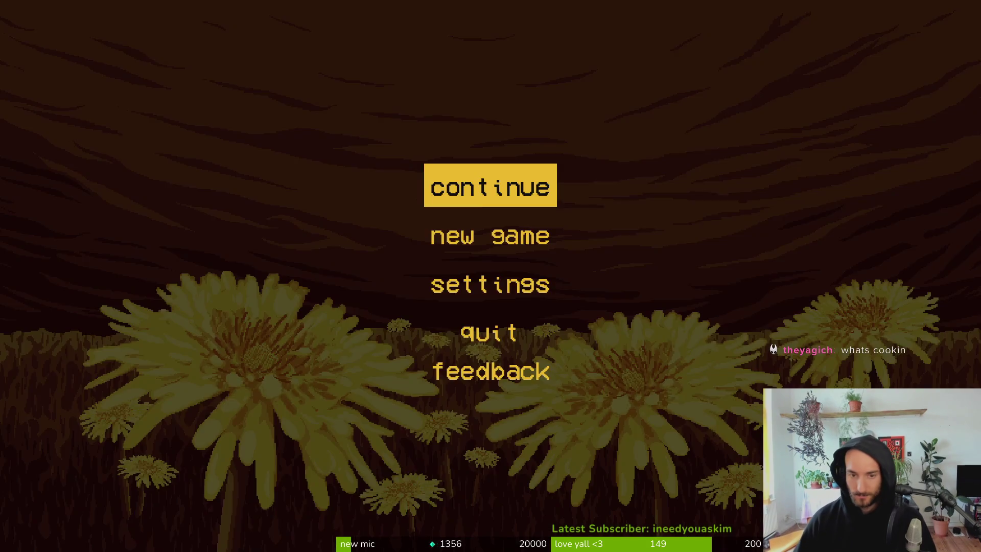
Step: Continue the saved run, fly out of the hive and slash the spiders
key("Return")
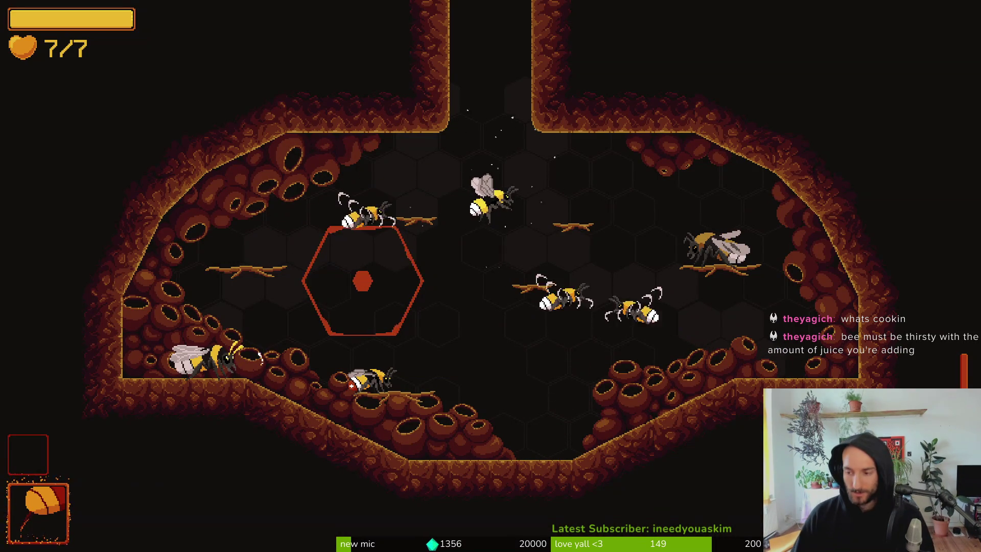
key("w")
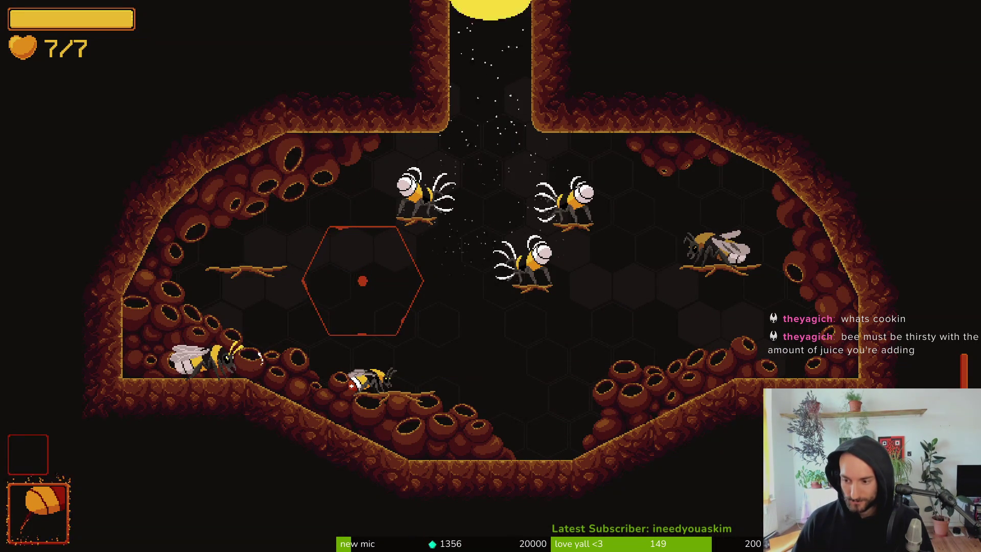
key("a")
left_click(350, 223)
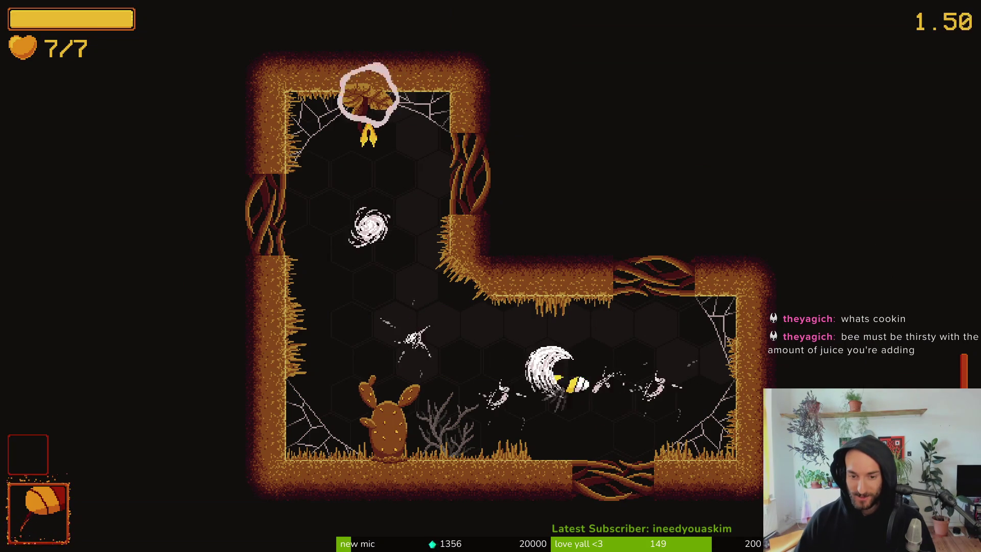
key("w")
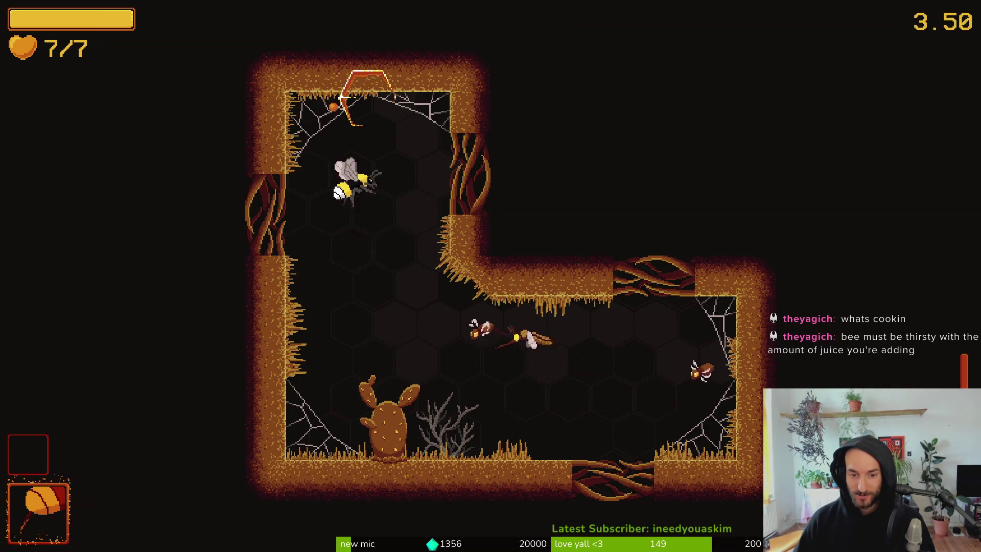
key("d")
Step: Dash and slash through the first room's enemies, then leave by the left door
key("a")
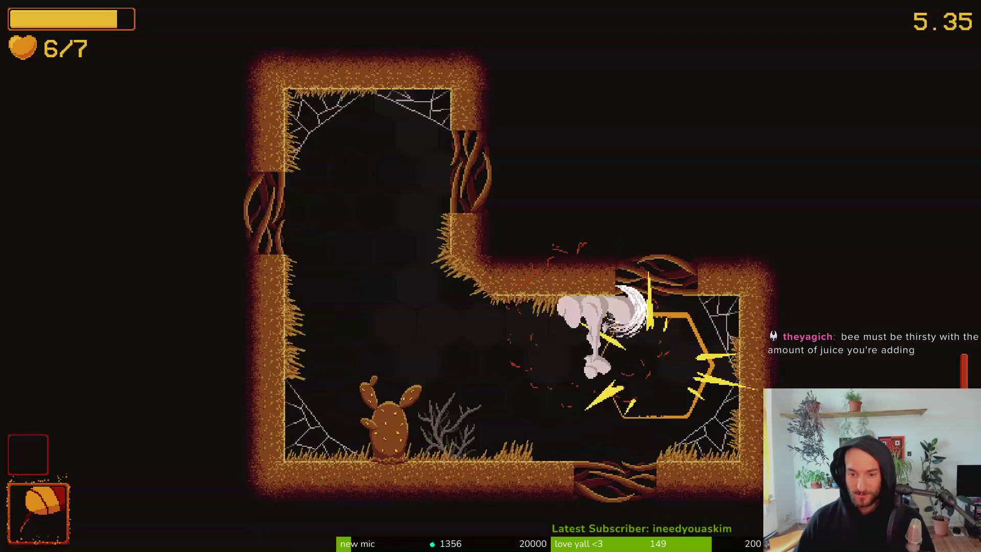
key("w")
left_click(365, 215)
key("d")
left_click(559, 394)
key("a")
key("s")
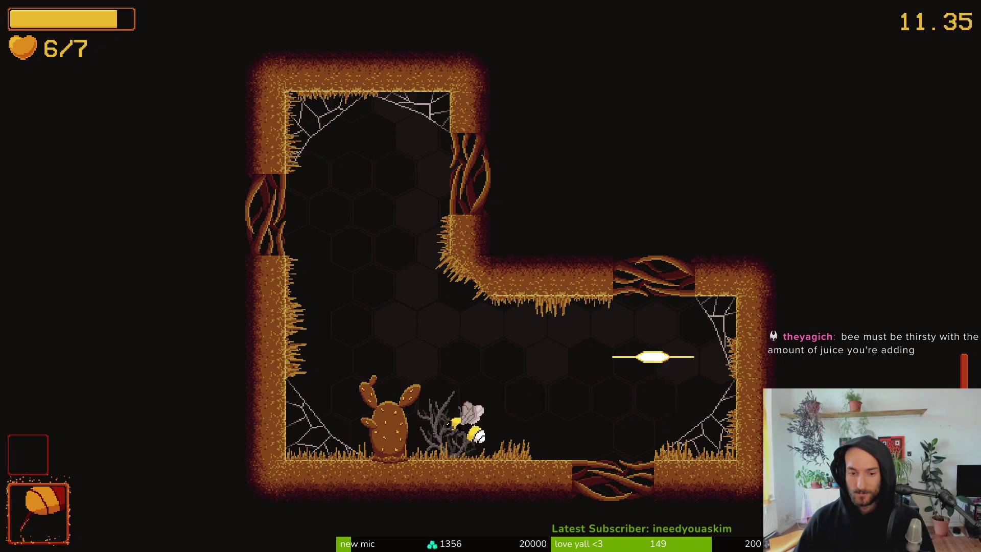
key("w")
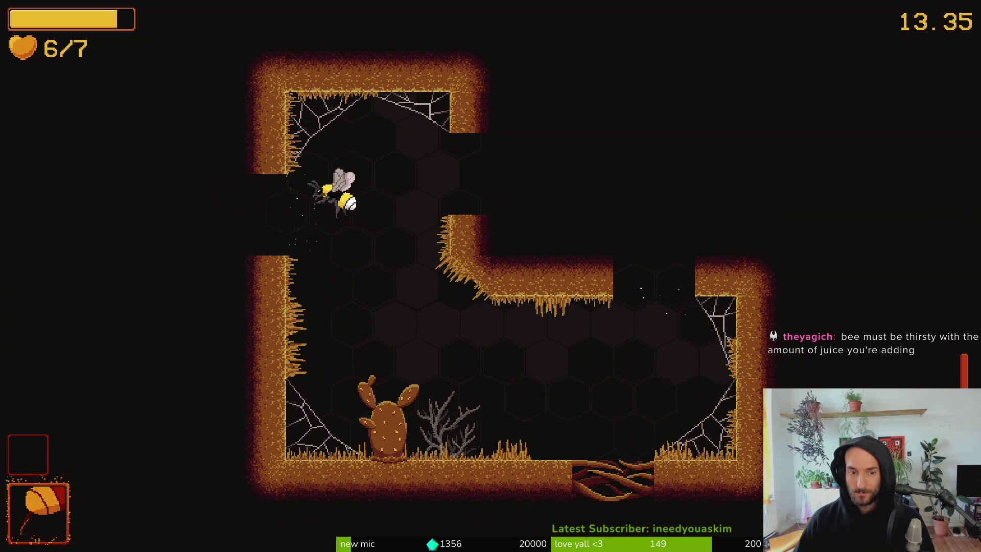
key("a")
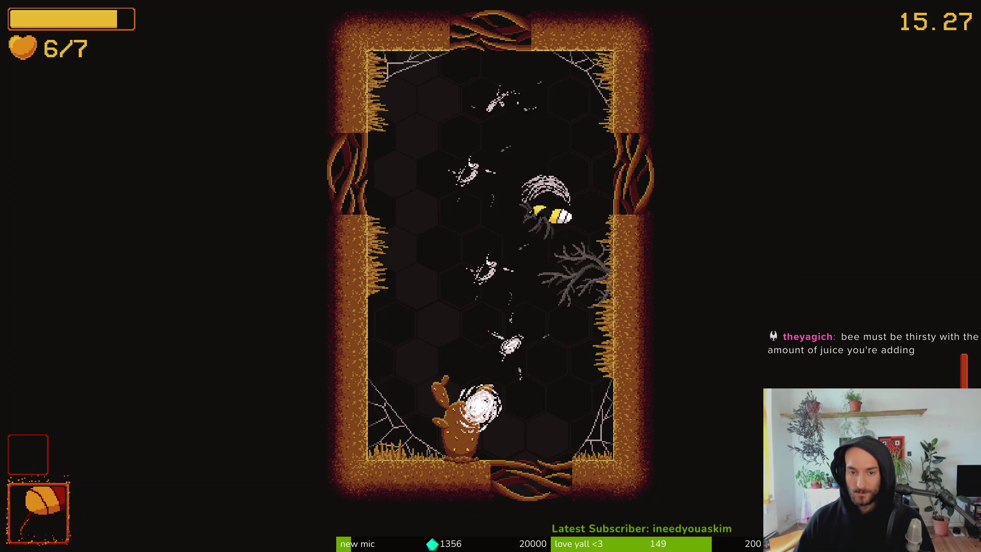
Step: Chain dashes around the cactus room, kill the last enemy and take the left door
key("s")
key("a")
key("w")
key("s")
key("s")
key("w")
key("s")
key("w")
key("s")
key("s")
key("w")
key("a")
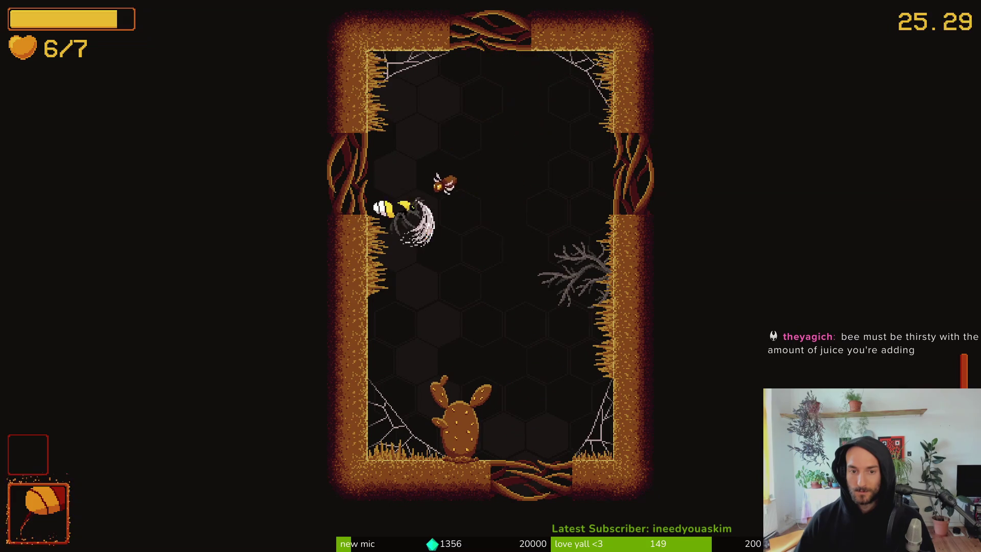
key("d")
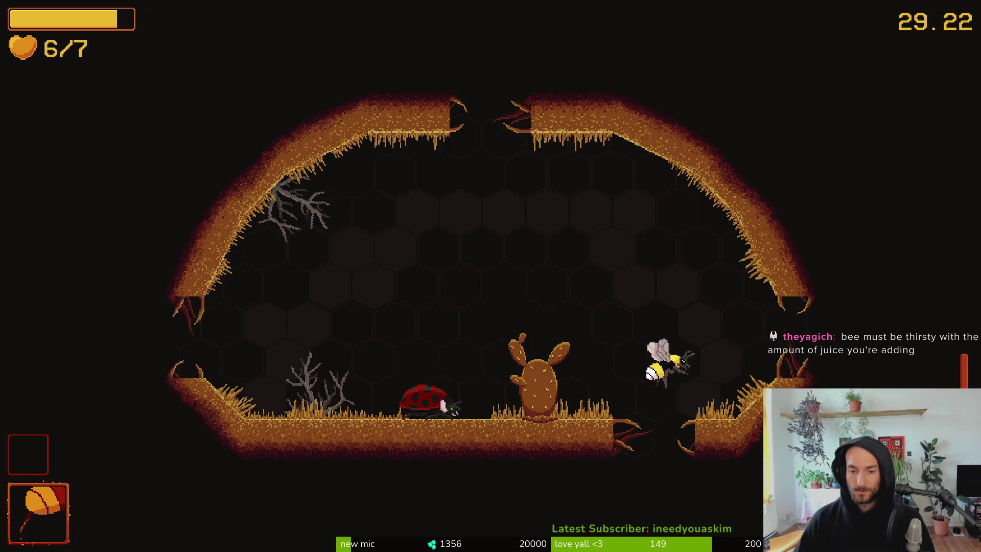
key("w")
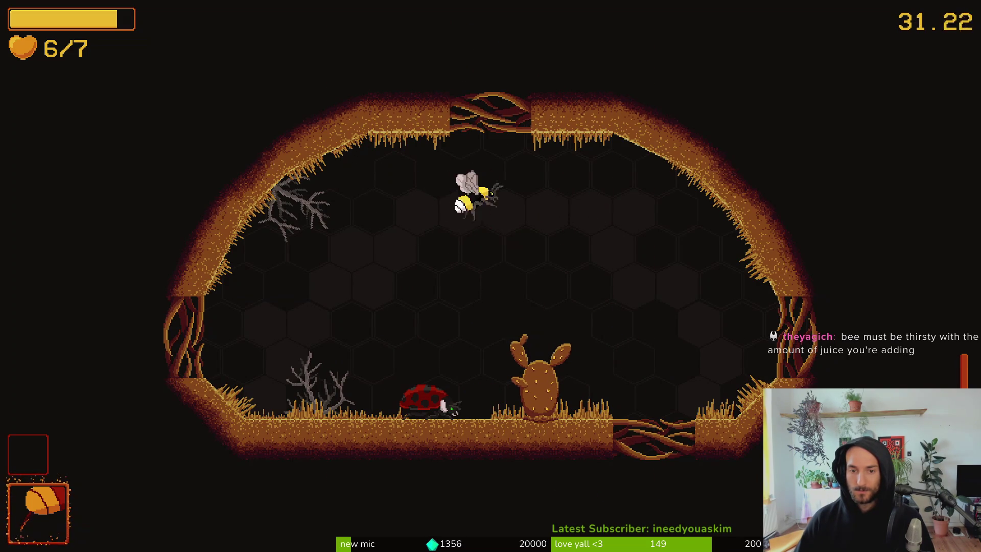
Step: Enter the larger room through the top door and dash across slashing enemies
key("d")
key("w")
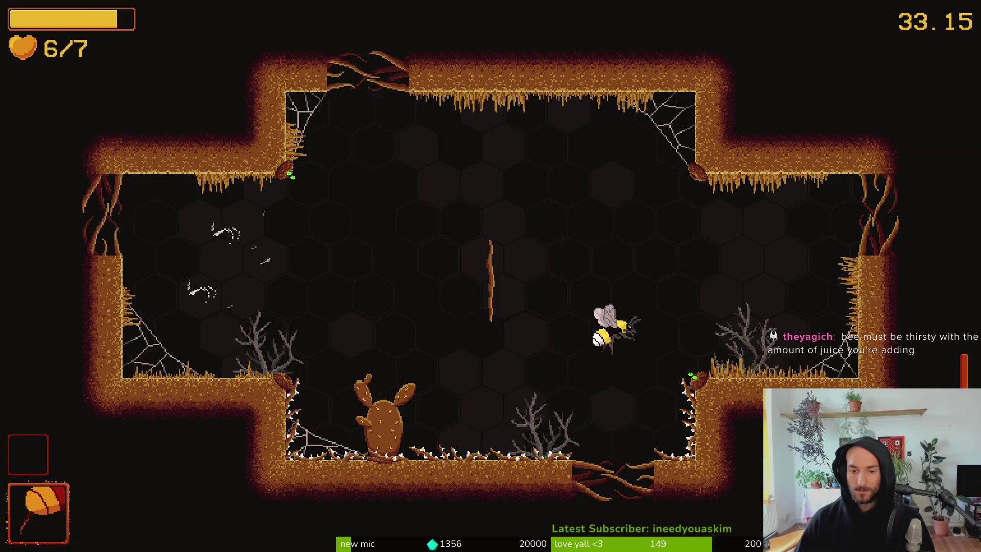
key("a")
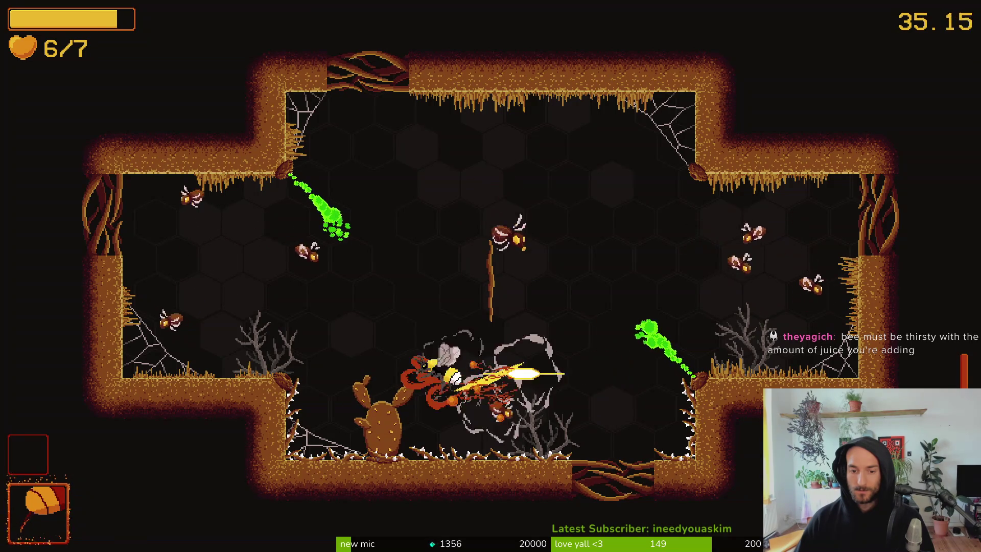
key("s")
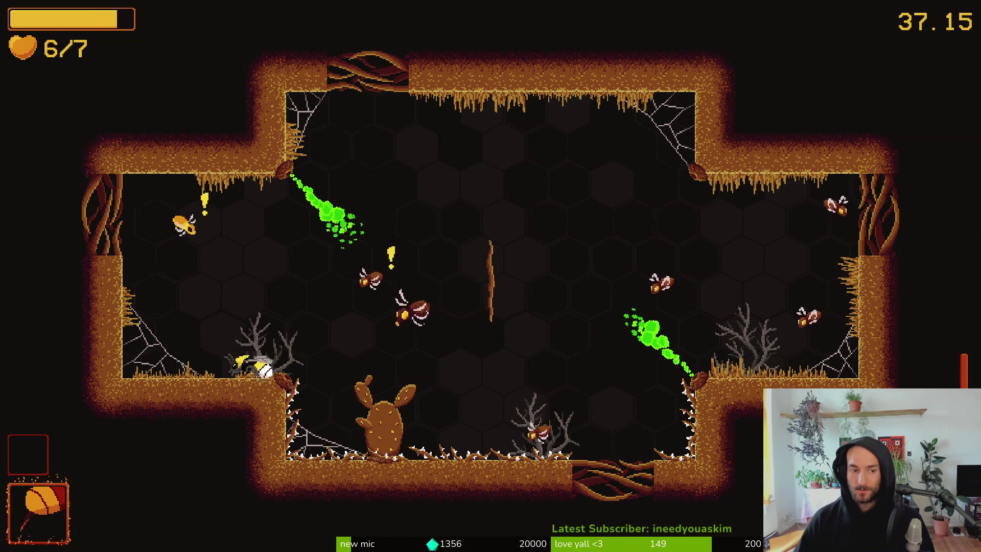